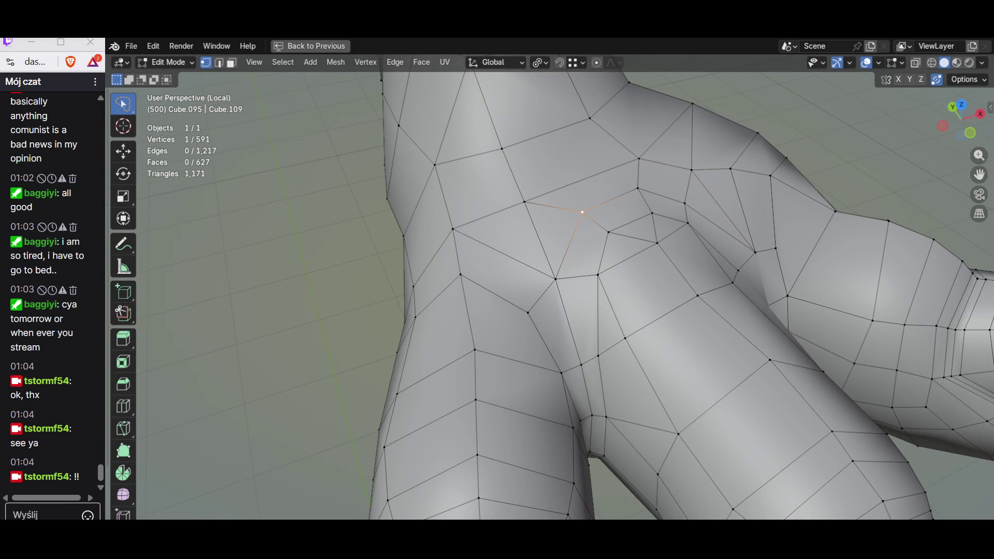
Step: Dissolve the stray edge on the claw's palm after locating it in face and edge select
{"action": "key", "text": "alt+a"}
{"action": "middle_click_drag", "start_coordinate": [544, 295], "coordinate": [637, 234]}
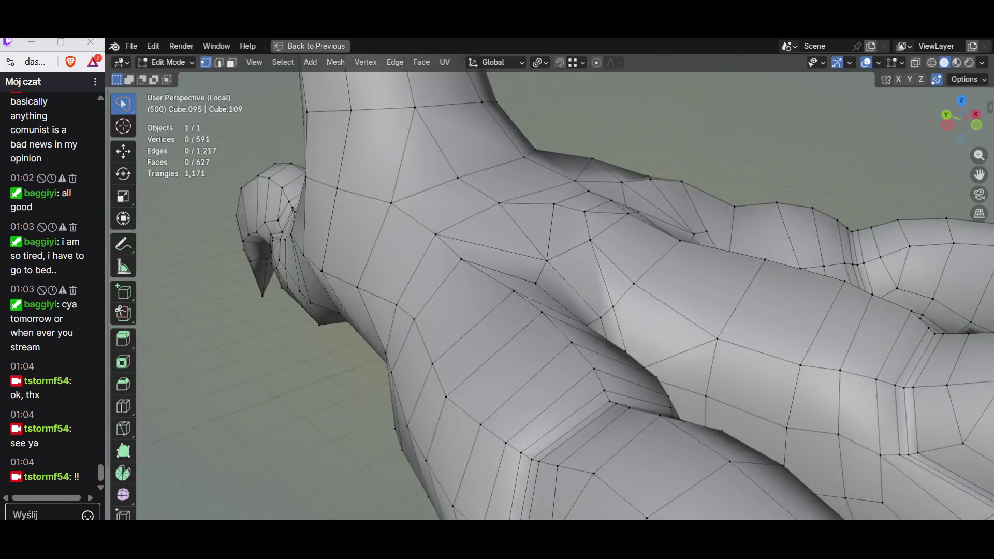
{"action": "mouse_move", "coordinate": [543, 295]}
{"action": "middle_mouse_down"}
{"action": "mouse_move", "coordinate": [590, 265]}
{"action": "mouse_move", "coordinate": [497, 218]}
{"action": "middle_mouse_up"}
{"action": "key", "text": "3"}
{"action": "left_click", "coordinate": [466, 296], "text": "alt"}
{"action": "middle_click_drag", "start_coordinate": [544, 295], "coordinate": [590, 264]}
{"action": "key", "text": "2"}
{"action": "key", "text": "x"}
{"action": "left_click", "coordinate": [644, 253]}
Step: Slide a palm vertex along its edge to a better position
{"action": "key", "text": "1"}
{"action": "left_click", "coordinate": [645, 220]}
{"action": "left_click", "coordinate": [665, 240]}
{"action": "mouse_move", "coordinate": [665, 239]}
{"action": "middle_mouse_down"}
{"action": "mouse_move", "coordinate": [672, 221]}
{"action": "mouse_move", "coordinate": [622, 256]}
{"action": "middle_mouse_up"}
{"action": "key", "text": "shift+v"}
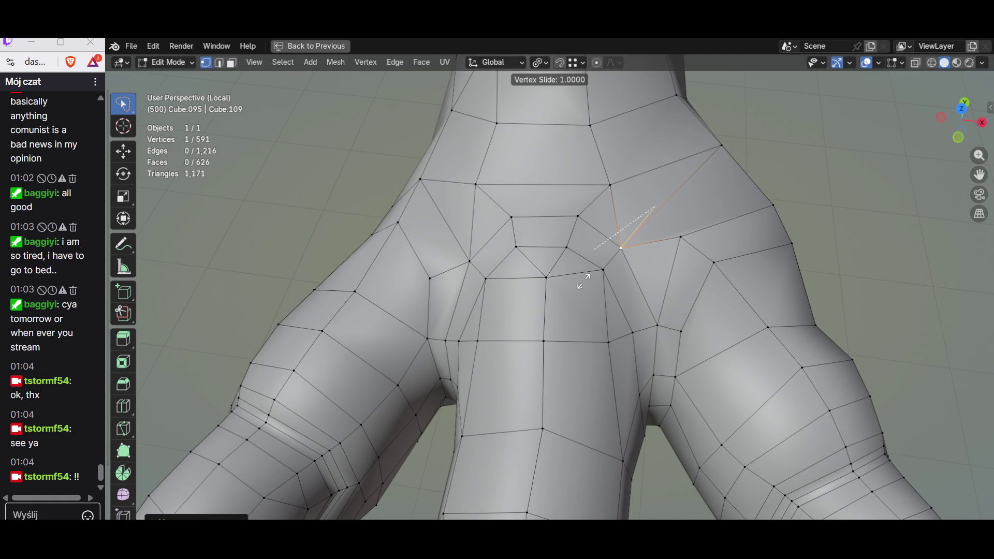
{"action": "left_click", "coordinate": [584, 282]}
Step: Nudge another palm vertex with two free moves, then leave Edit Mode to inspect the claw
{"action": "mouse_move", "coordinate": [584, 281]}
{"action": "middle_mouse_down"}
{"action": "mouse_move", "coordinate": [544, 234]}
{"action": "mouse_move", "coordinate": [645, 279]}
{"action": "middle_mouse_up"}
{"action": "key", "text": "g"}
{"action": "left_click", "coordinate": [559, 233]}
{"action": "key", "text": "g"}
{"action": "left_click", "coordinate": [559, 233]}
{"action": "key", "text": "alt+a"}
{"action": "scroll", "coordinate": [591, 296], "scroll_direction": "down", "scroll_amount": 2}
{"action": "scroll", "coordinate": [591, 296], "scroll_direction": "down", "scroll_amount": 3}
{"action": "key", "text": "Tab"}
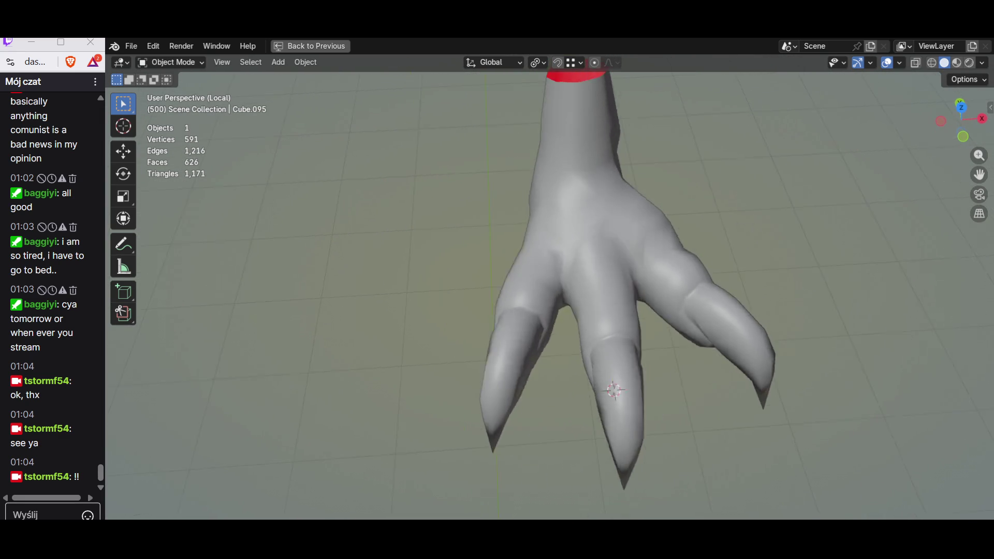
Step: Select a claw vertex, check the shape in Object Mode, and resume editing from Top view
{"action": "key", "text": "Tab"}
{"action": "middle_click_drag", "start_coordinate": [590, 295], "coordinate": [660, 226]}
{"action": "left_click", "coordinate": [649, 235]}
{"action": "mouse_move", "coordinate": [660, 311]}
{"action": "middle_mouse_down"}
{"action": "mouse_move", "coordinate": [621, 295]}
{"action": "mouse_move", "coordinate": [679, 342]}
{"action": "mouse_move", "coordinate": [715, 295]}
{"action": "middle_mouse_up"}
{"action": "scroll", "coordinate": [636, 311], "scroll_direction": "down", "scroll_amount": 2}
{"action": "key", "text": "Tab"}
{"action": "left_click", "coordinate": [962, 117]}
{"action": "key", "text": "Tab"}
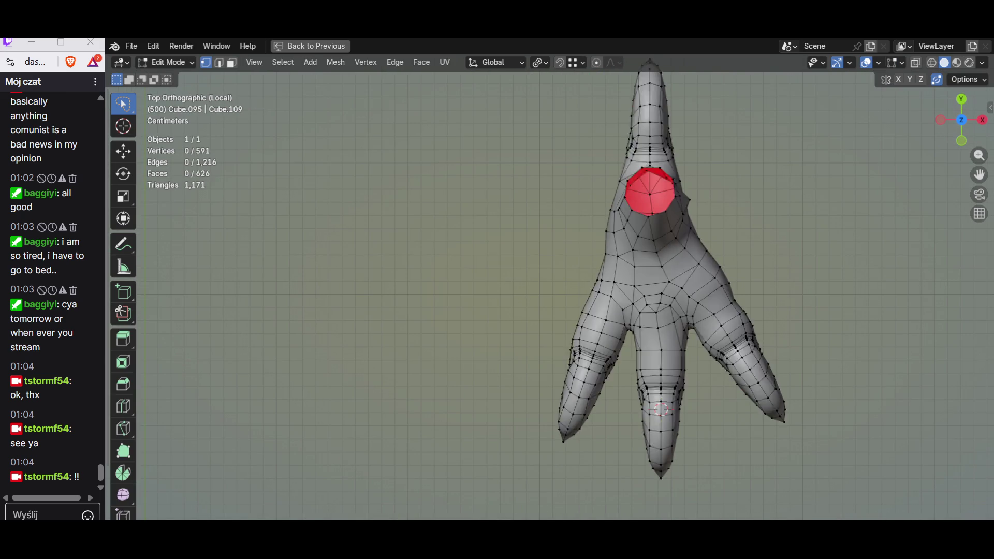
{"action": "scroll", "coordinate": [582, 222], "scroll_direction": "up", "scroll_amount": 4}
{"action": "scroll", "coordinate": [582, 223], "scroll_direction": "up", "scroll_amount": 2}
Step: Move the first left palm-edge vertices into a smoother outline
{"action": "key", "text": "c"}
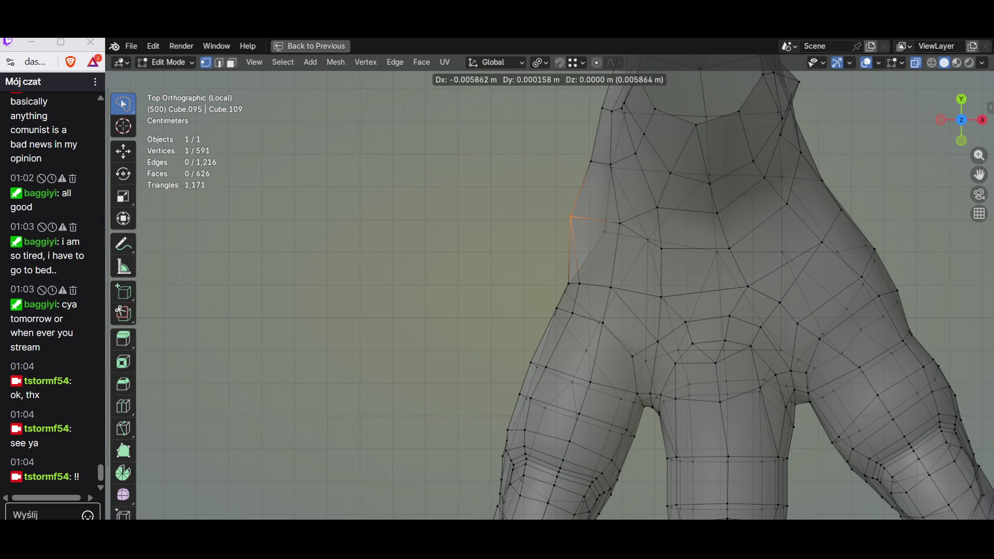
{"action": "scroll", "coordinate": [573, 274], "scroll_direction": "up", "scroll_amount": 1}
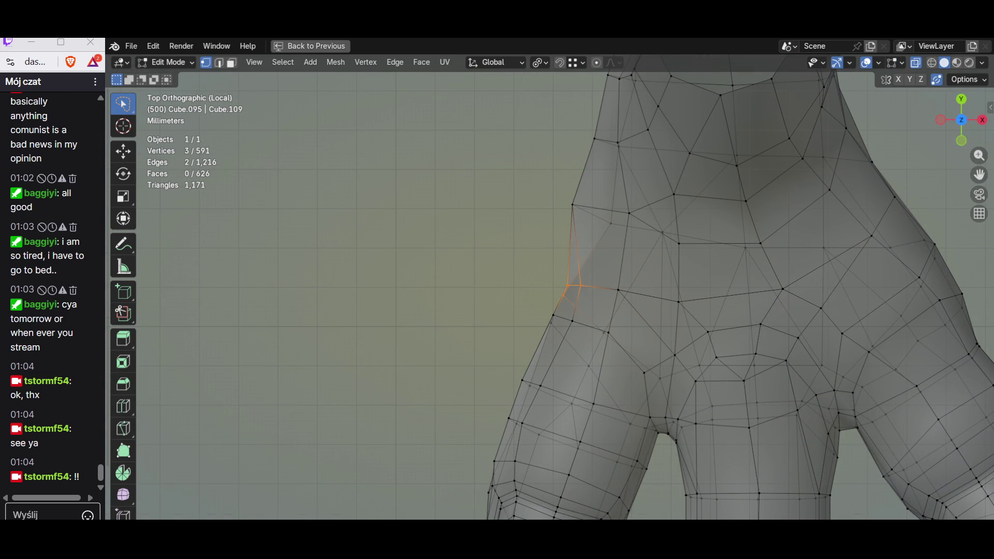
{"action": "left_click", "coordinate": [544, 310]}
{"action": "key", "text": "g"}
{"action": "left_click", "coordinate": [553, 318]}
{"action": "key", "text": "g"}
{"action": "left_click", "coordinate": [567, 264]}
{"action": "key", "text": "g"}
{"action": "left_click", "coordinate": [609, 230]}
Step: Brush-select and move the next palm-edge vertex, returning to a perspective view for the following move
{"action": "key", "text": "alt+a"}
{"action": "key", "text": "c"}
{"action": "key", "text": "g"}
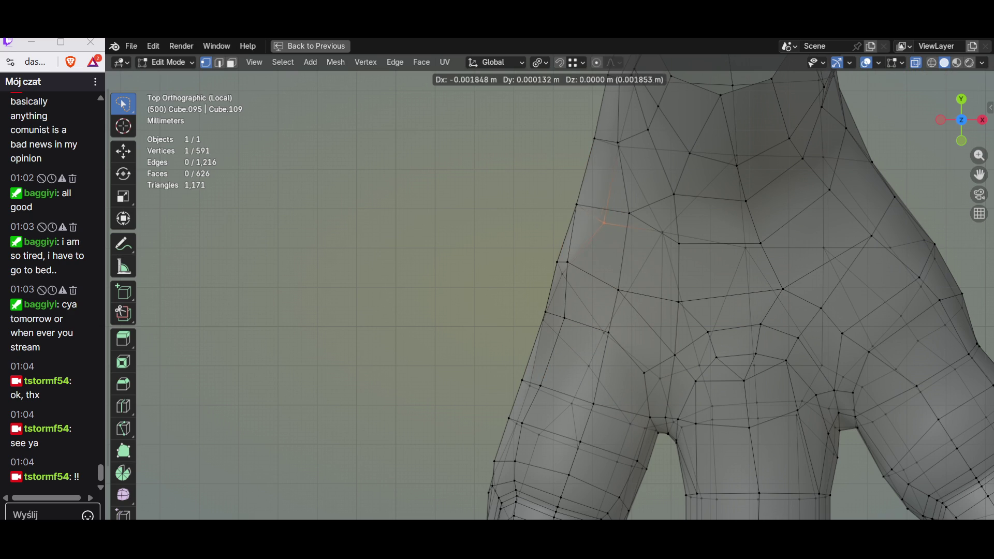
{"action": "left_click", "coordinate": [593, 219]}
{"action": "mouse_move", "coordinate": [592, 219]}
{"action": "middle_mouse_down"}
{"action": "mouse_move", "coordinate": [621, 349]}
{"action": "mouse_move", "coordinate": [614, 311]}
{"action": "middle_mouse_up"}
{"action": "key", "text": "g"}
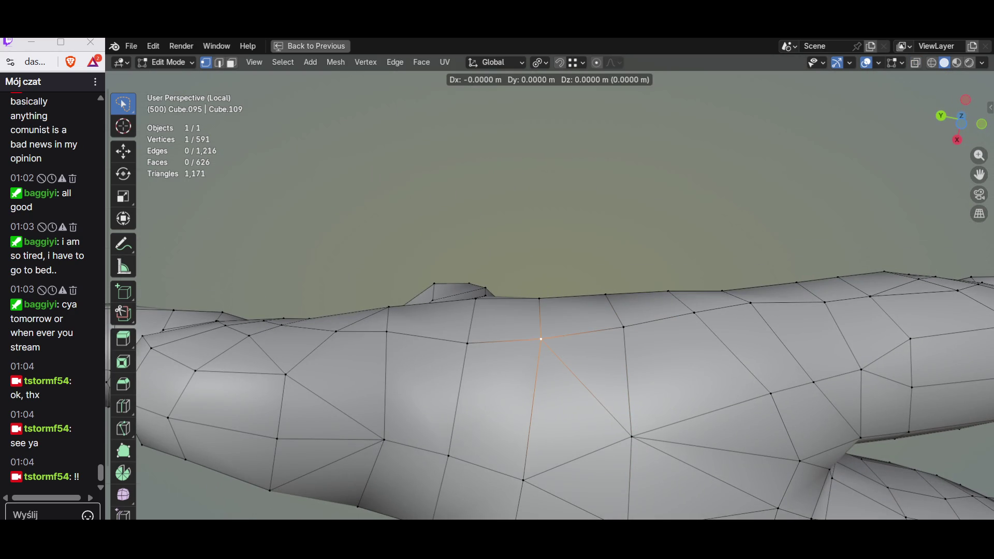
Step: Even out the leg-joint vertex height with vertical and axis-locked moves
{"action": "key", "text": "Return"}
{"action": "key", "text": "g"}
{"action": "key", "text": "shift+z"}
{"action": "key", "text": "Return"}
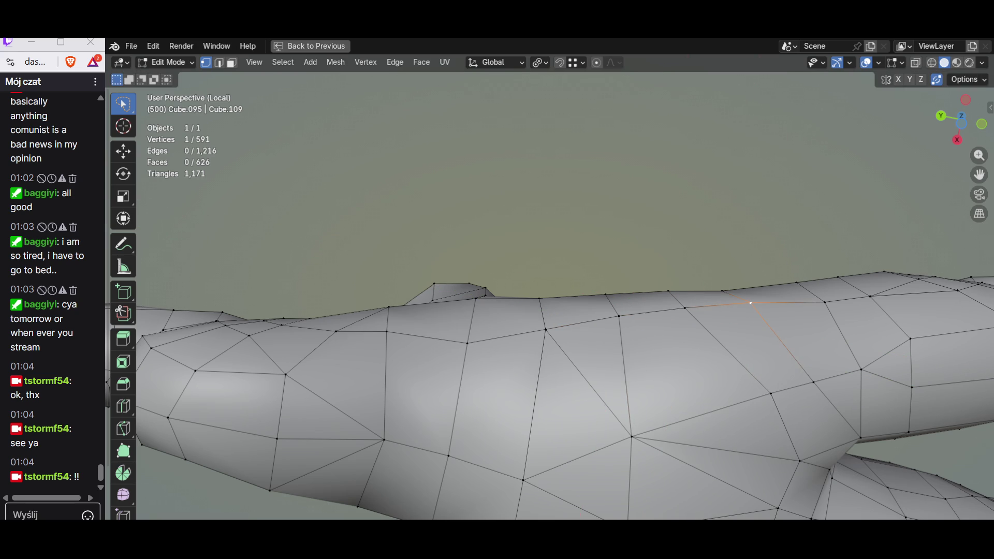
{"action": "middle_click_drag", "start_coordinate": [544, 310], "coordinate": [506, 295]}
{"action": "key", "text": "g"}
{"action": "key", "text": "y"}
{"action": "key", "text": "Return"}
{"action": "key", "text": "g"}
{"action": "key", "text": "Return"}
Step: Reposition the toe vertex with further axis-constrained moves and clear the selection
{"action": "middle_click_drag", "start_coordinate": [543, 310], "coordinate": [590, 296]}
{"action": "key", "text": "z"}
{"action": "middle_click_drag", "start_coordinate": [544, 311], "coordinate": [590, 257]}
{"action": "key", "text": "Return"}
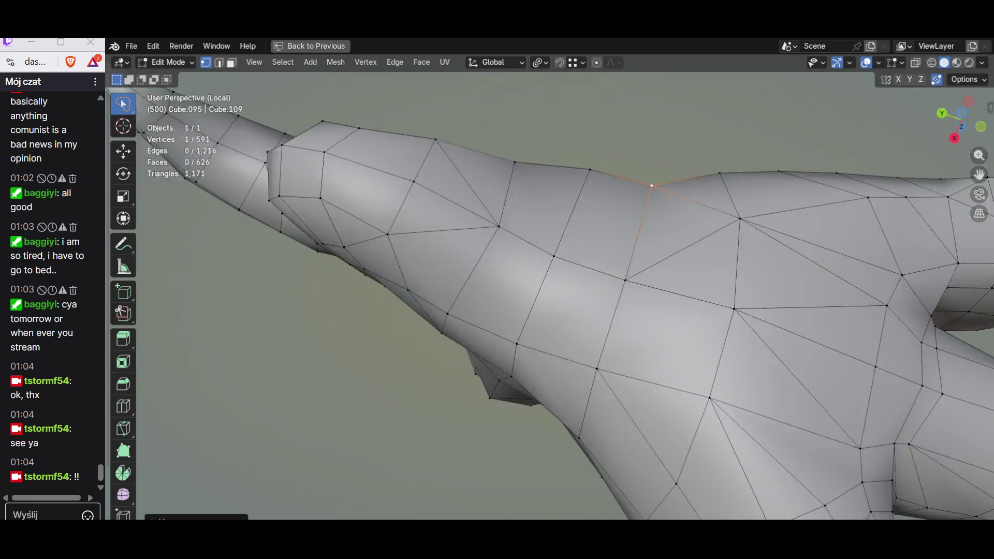
{"action": "middle_click_drag", "start_coordinate": [543, 311], "coordinate": [590, 233]}
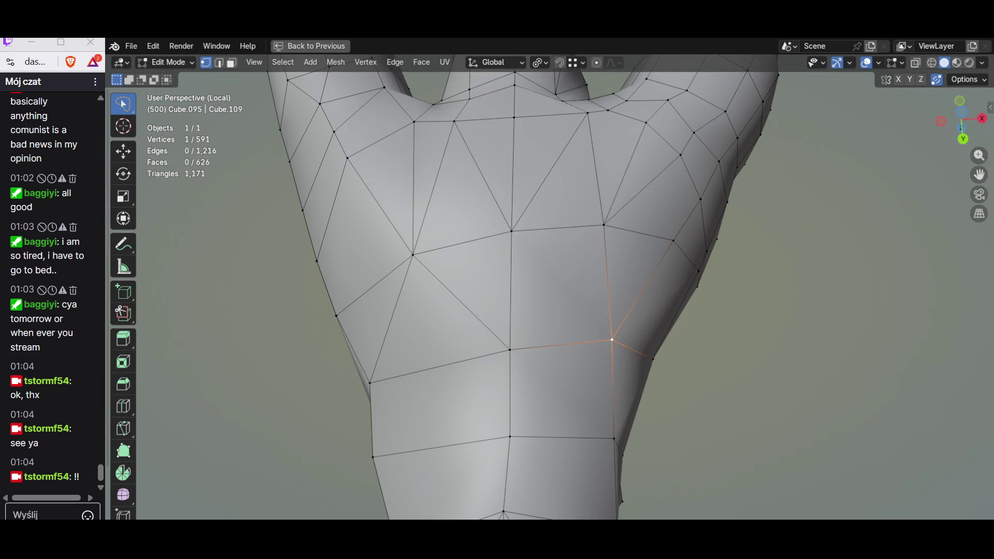
{"action": "key", "text": "g"}
{"action": "key", "text": "shift+z"}
{"action": "key", "text": "Return"}
{"action": "middle_click_drag", "start_coordinate": [544, 311], "coordinate": [590, 272]}
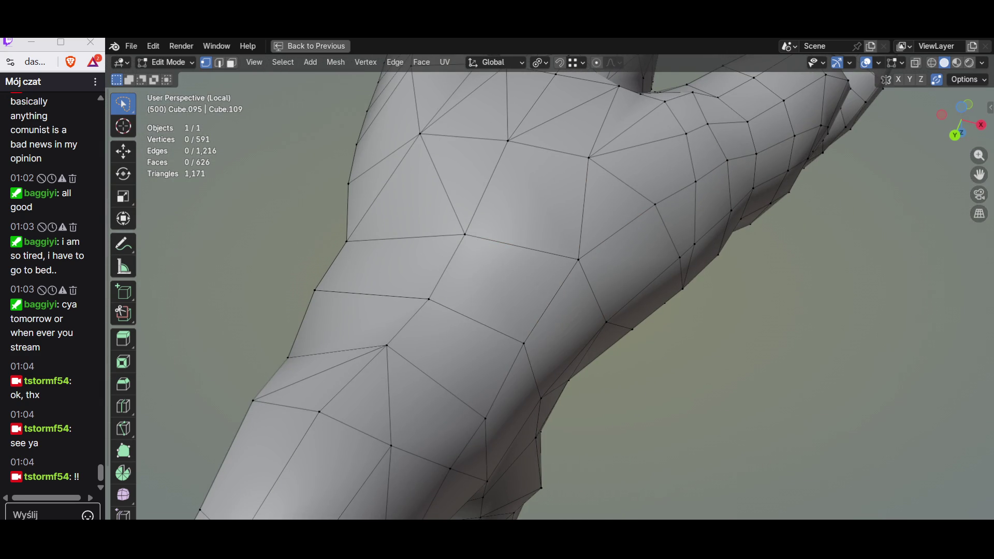
{"action": "key", "text": "Return"}
{"action": "key", "text": "alt+a"}
Step: Move a foot vertex sideways along X and level it with repeated constrained moves
{"action": "middle_click_drag", "start_coordinate": [534, 347], "coordinate": [567, 295]}
{"action": "left_click", "coordinate": [538, 231]}
{"action": "key", "text": "g"}
{"action": "key", "text": "Return"}
{"action": "key", "text": "g"}
{"action": "key", "text": "x"}
{"action": "key", "text": "Return"}
{"action": "key", "text": "g"}
{"action": "key", "text": "Return"}
{"action": "key", "text": "g"}
{"action": "key", "text": "shift+z"}
{"action": "key", "text": "Return"}
Step: Dissolve one more unneeded toe edge and level a neighbouring toe vertex vertically
{"action": "key", "text": "2"}
{"action": "left_click", "coordinate": [404, 318]}
{"action": "key", "text": "x"}
{"action": "mouse_move", "coordinate": [497, 311]}
{"action": "middle_mouse_down"}
{"action": "mouse_move", "coordinate": [528, 295]}
{"action": "mouse_move", "coordinate": [544, 233]}
{"action": "middle_mouse_up"}
{"action": "key", "text": "1"}
{"action": "left_click", "coordinate": [446, 225]}
{"action": "key", "text": "g"}
{"action": "key", "text": "shift+z"}
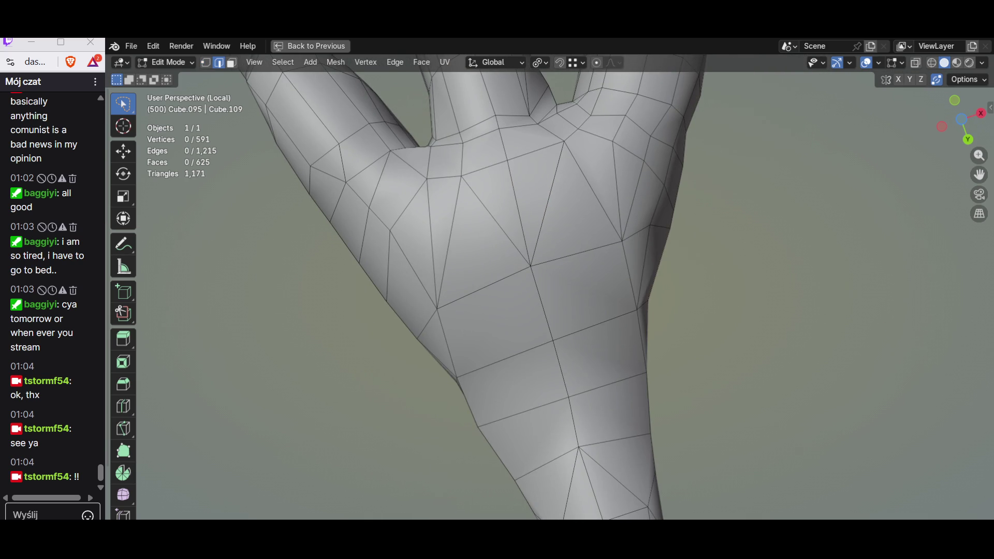
{"action": "key", "text": "Return"}
{"action": "scroll", "coordinate": [544, 295], "scroll_direction": "down", "scroll_amount": 4}
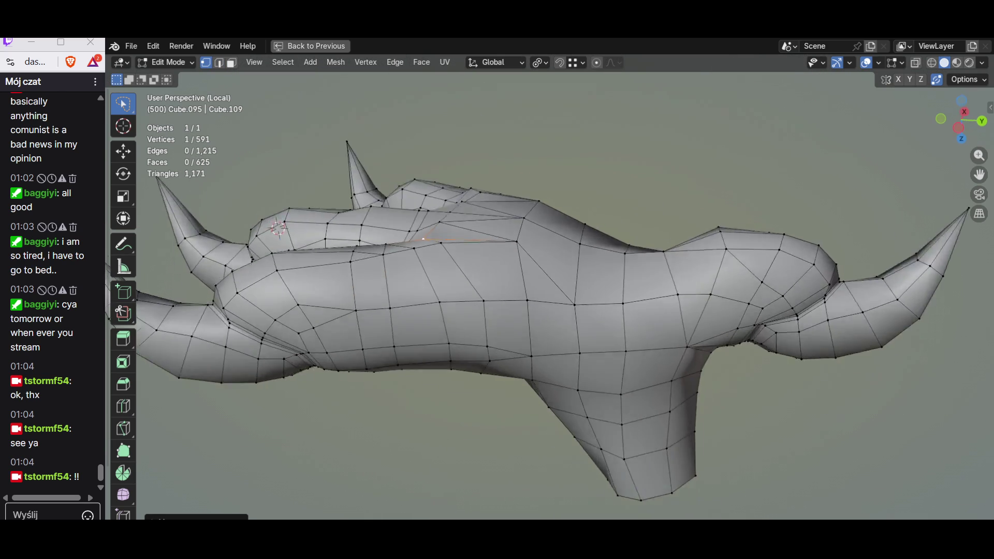
Step: Inspect the foot in X-ray and Object Mode, then set the pivot and begin scaling underside faces on Z
{"action": "key", "text": "alt+z"}
{"action": "key", "text": "alt+z"}
{"action": "key", "text": "Tab"}
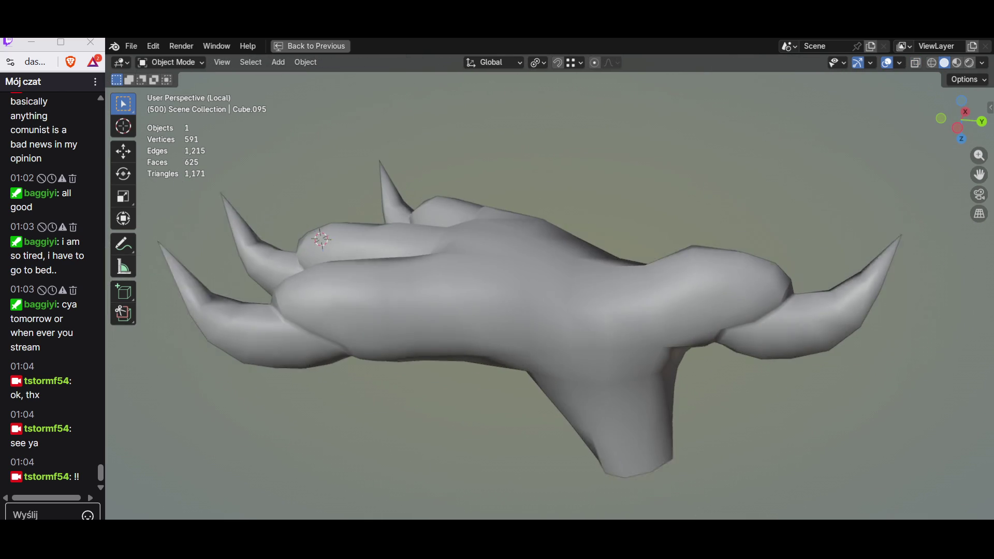
{"action": "middle_click_drag", "start_coordinate": [497, 295], "coordinate": [528, 233]}
{"action": "middle_click_drag", "start_coordinate": [498, 295], "coordinate": [528, 249]}
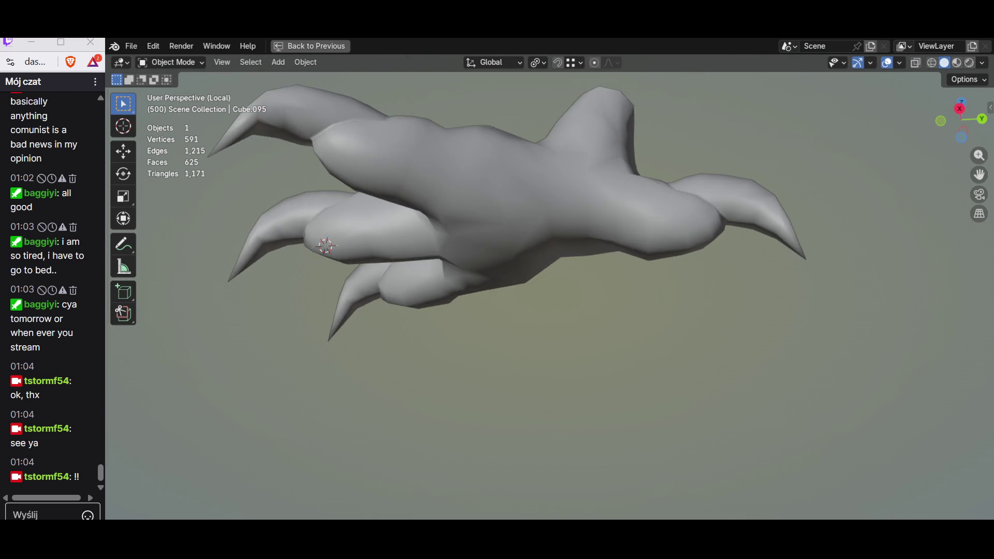
{"action": "key", "text": "Tab"}
{"action": "scroll", "coordinate": [498, 295], "scroll_direction": "up", "scroll_amount": 2}
{"action": "middle_click_drag", "start_coordinate": [497, 295], "coordinate": [513, 272]}
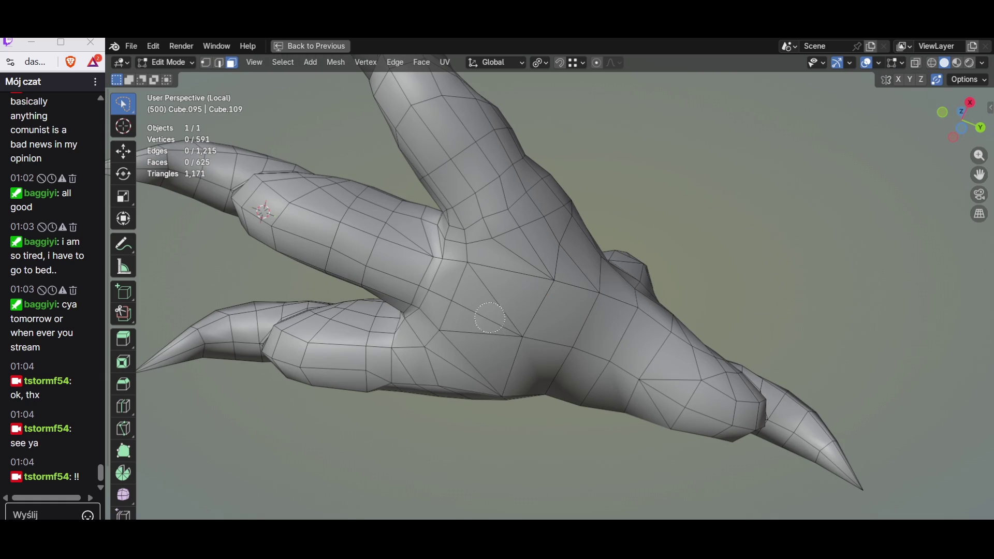
{"action": "middle_click_drag", "start_coordinate": [544, 349], "coordinate": [588, 390]}
{"action": "key", "text": "period"}
{"action": "left_click", "coordinate": [664, 392]}
{"action": "key", "text": "s"}
{"action": "key", "text": "z"}
Step: Flatten the selected underside faces to one level with a Z scale of 0
{"action": "key", "text": "Return"}
{"action": "middle_click_drag", "start_coordinate": [664, 392], "coordinate": [143, 388]}
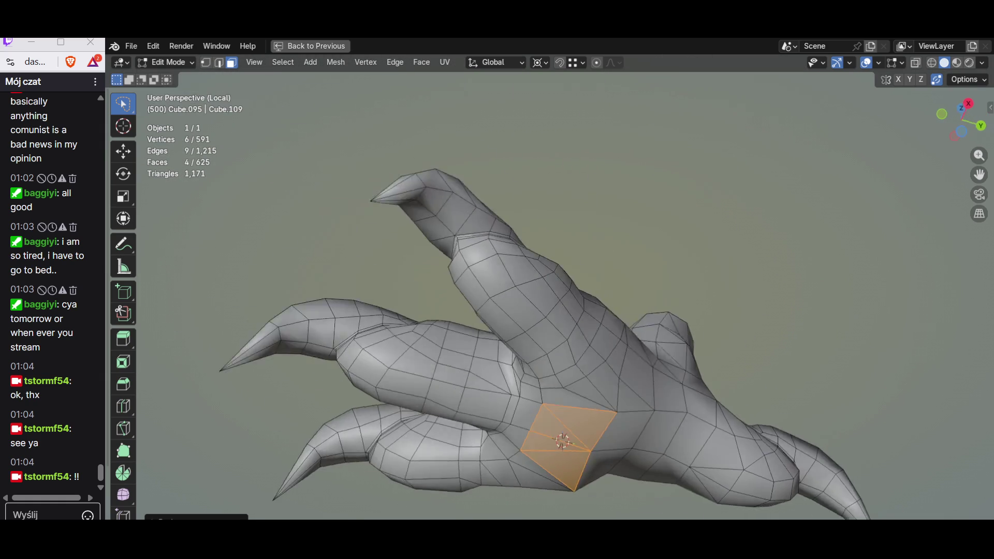
{"action": "middle_click_drag", "start_coordinate": [450, 358], "coordinate": [488, 378]}
{"action": "type", "text": "csz0"}
{"action": "key", "text": "Return"}
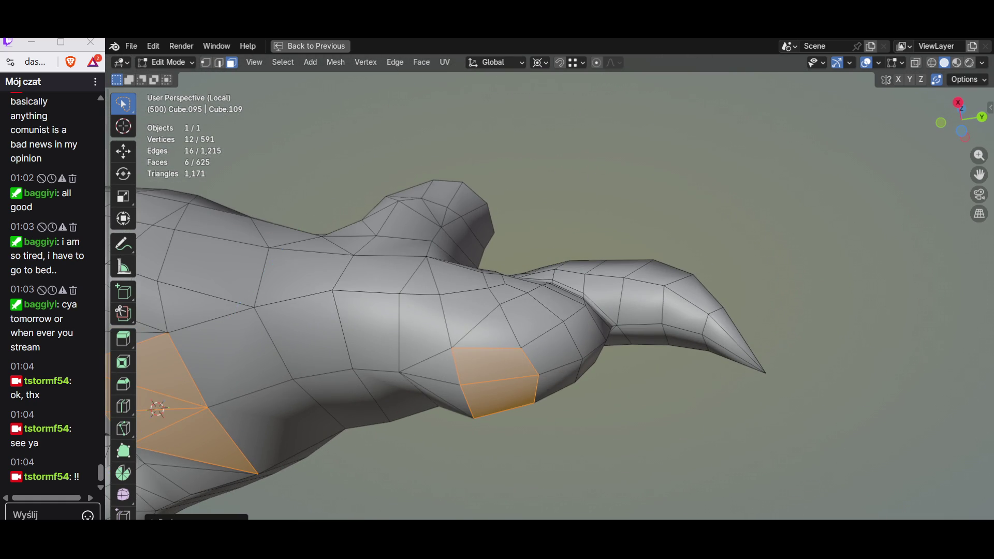
{"action": "middle_click_drag", "start_coordinate": [493, 366], "coordinate": [466, 326]}
Step: In Right Ortho with X-ray, level a pair of sole vertices with S Z 0
{"action": "key", "text": "KP_3"}
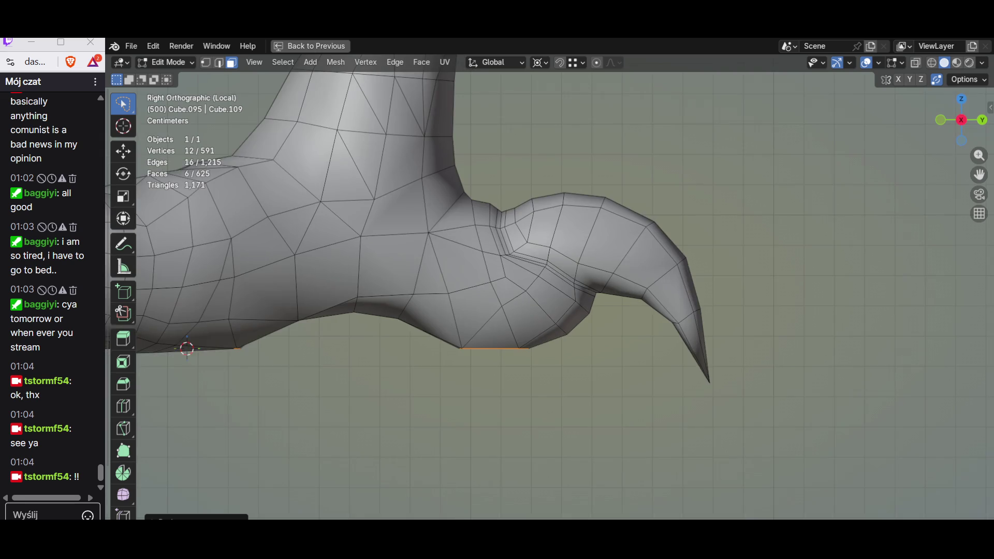
{"action": "key", "text": "alt+z"}
{"action": "middle_click_drag", "start_coordinate": [497, 295], "coordinate": [613, 279], "text": "shift"}
{"action": "key", "text": "1"}
{"action": "key", "text": "alt+a"}
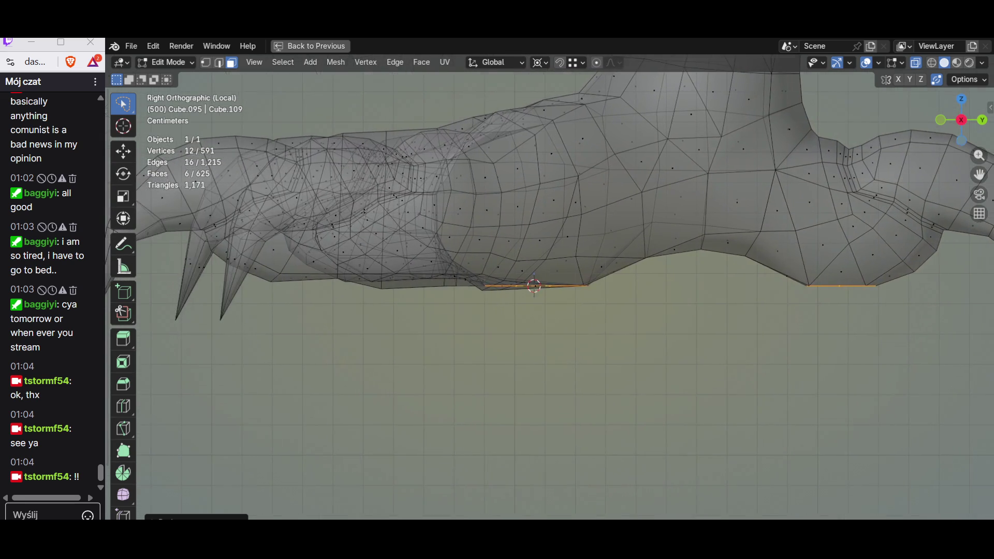
{"action": "scroll", "coordinate": [543, 296], "scroll_direction": "up", "scroll_amount": 5}
{"action": "scroll", "coordinate": [544, 295], "scroll_direction": "up", "scroll_amount": 3}
{"action": "left_click", "coordinate": [502, 261], "text": "shift"}
{"action": "key", "text": "s"}
{"action": "key", "text": "z"}
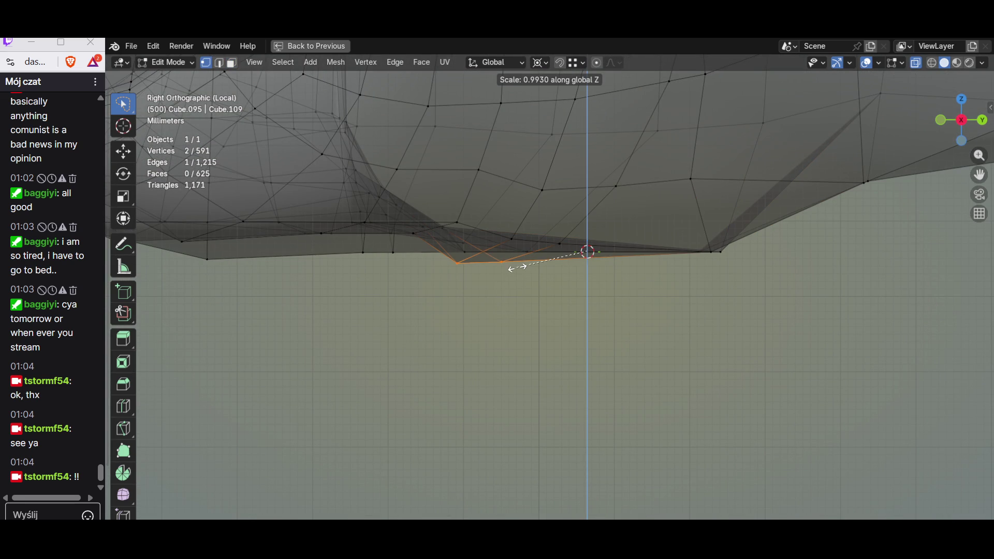
{"action": "key", "text": "Return"}
Step: Level two more groups of bottom vertices along the underside with S Z 0
{"action": "middle_click_drag", "start_coordinate": [587, 251], "coordinate": [728, 257], "text": "shift"}
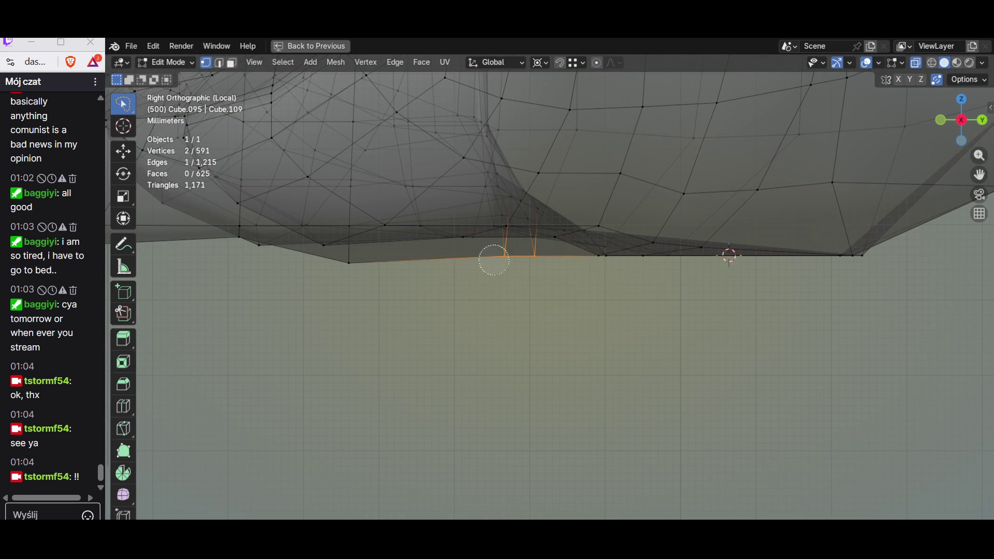
{"action": "key", "text": "s"}
{"action": "key", "text": "z"}
{"action": "key", "text": "0"}
{"action": "key", "text": "Return"}
{"action": "middle_click_drag", "start_coordinate": [728, 256], "coordinate": [888, 265], "text": "shift"}
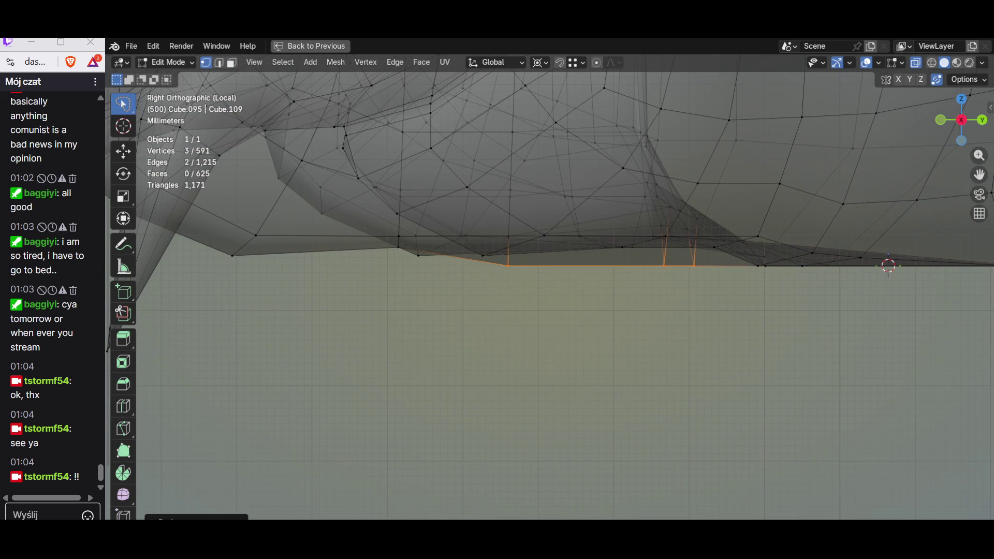
{"action": "key", "text": "s"}
{"action": "key", "text": "z"}
{"action": "key", "text": "0"}
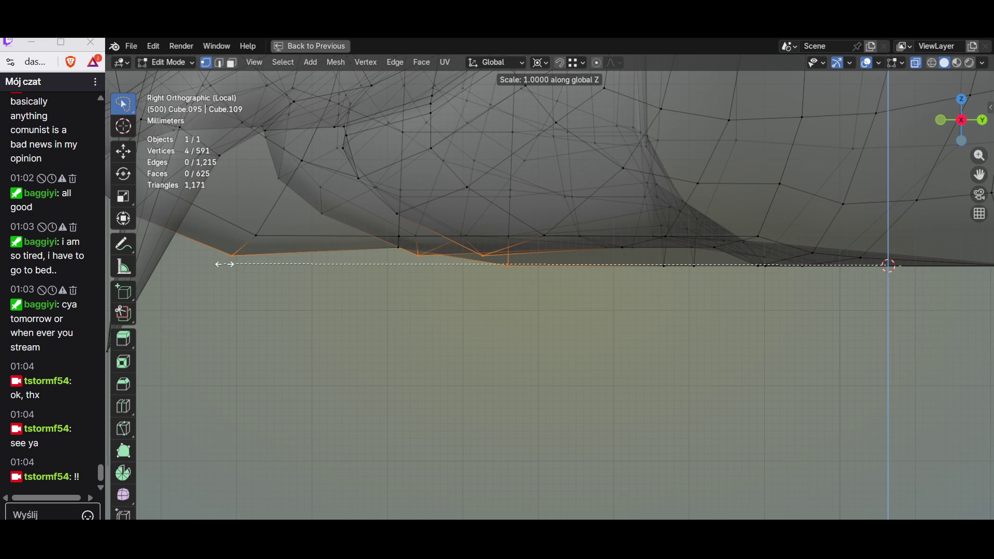
{"action": "key", "text": "Return"}
{"action": "mouse_move", "coordinate": [883, 261]}
{"action": "middle_mouse_down"}
{"action": "mouse_move", "coordinate": [725, 268]}
{"action": "mouse_move", "coordinate": [544, 257]}
{"action": "middle_mouse_up"}
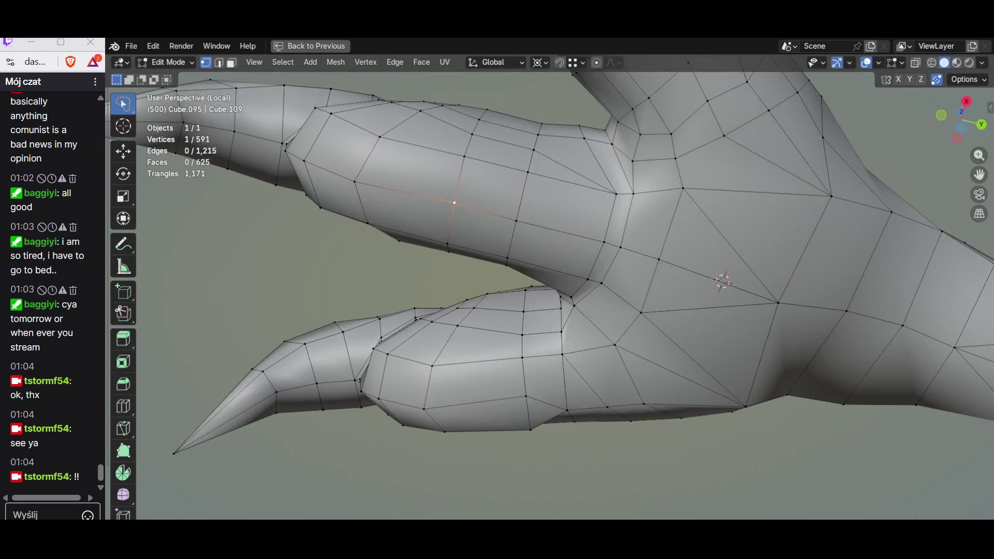
Step: Flatten vertices on the toe and at the toes' junction to zero height, then clear the selection
{"action": "left_click", "coordinate": [454, 199]}
{"action": "key", "text": "s"}
{"action": "key", "text": "0"}
{"action": "key", "text": "Return"}
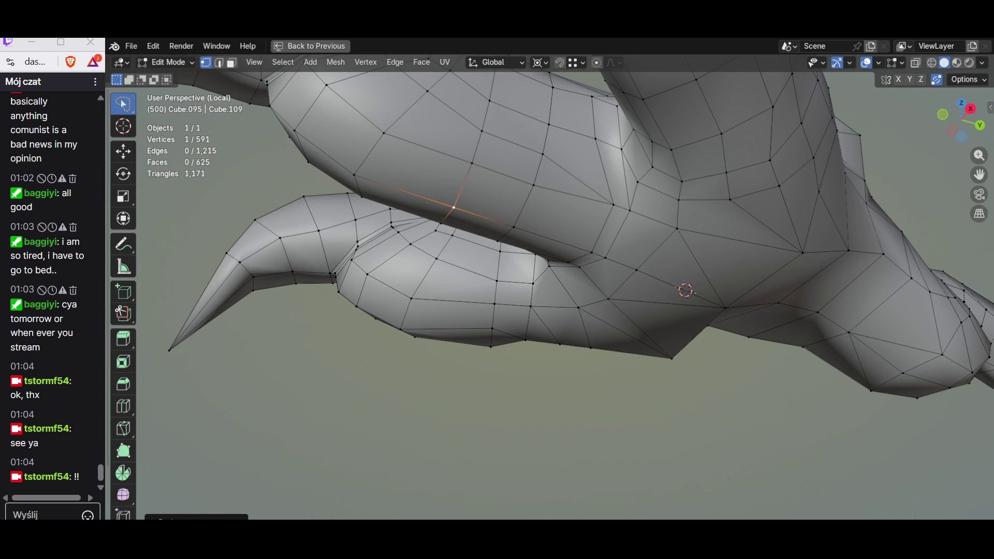
{"action": "middle_click_drag", "start_coordinate": [544, 256], "coordinate": [537, 258]}
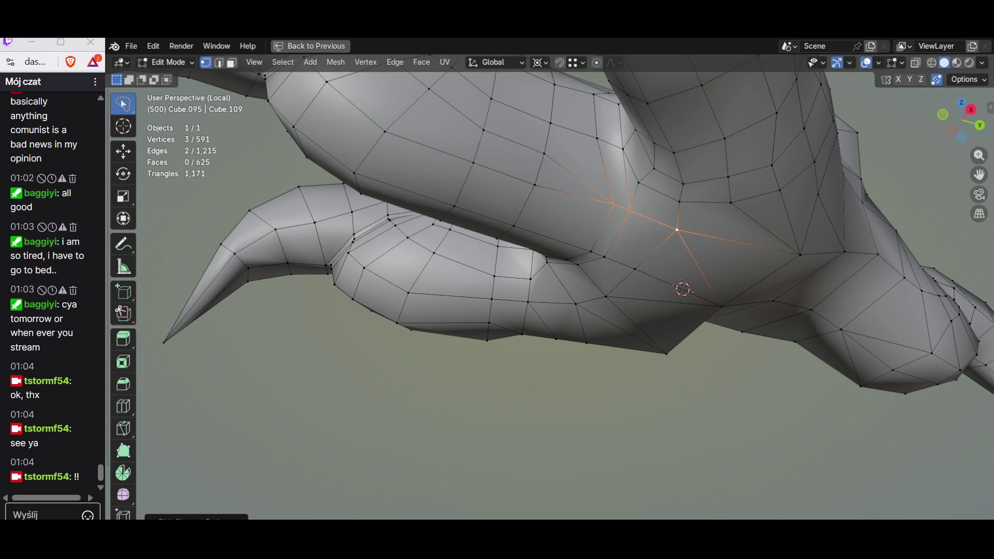
{"action": "mouse_move", "coordinate": [536, 257]}
{"action": "middle_mouse_down"}
{"action": "mouse_move", "coordinate": [434, 233]}
{"action": "mouse_move", "coordinate": [466, 249]}
{"action": "middle_mouse_up"}
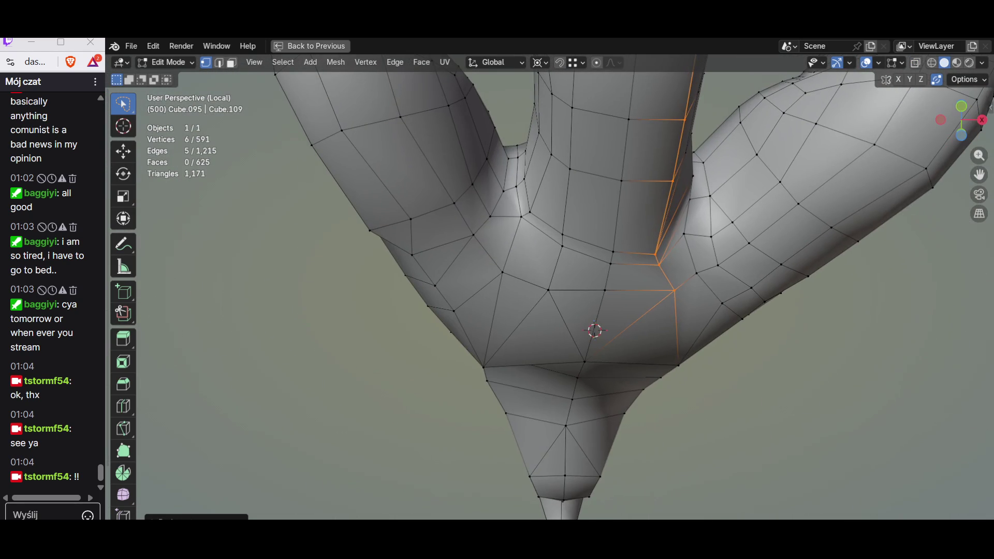
{"action": "left_click", "coordinate": [548, 303]}
{"action": "middle_click_drag", "start_coordinate": [548, 304], "coordinate": [560, 355]}
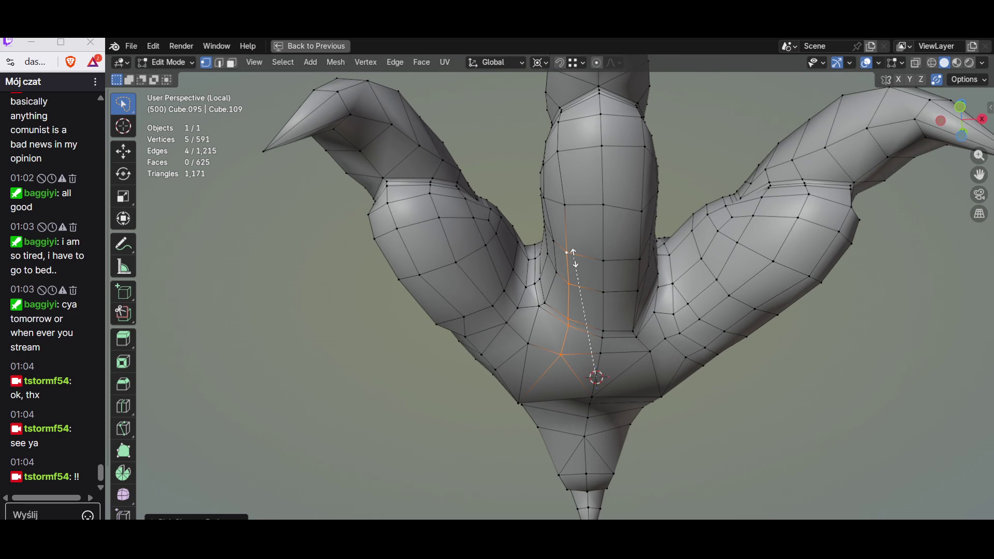
{"action": "type", "text": "0"}
{"action": "key", "text": "Return"}
{"action": "middle_click_drag", "start_coordinate": [573, 256], "coordinate": [543, 233]}
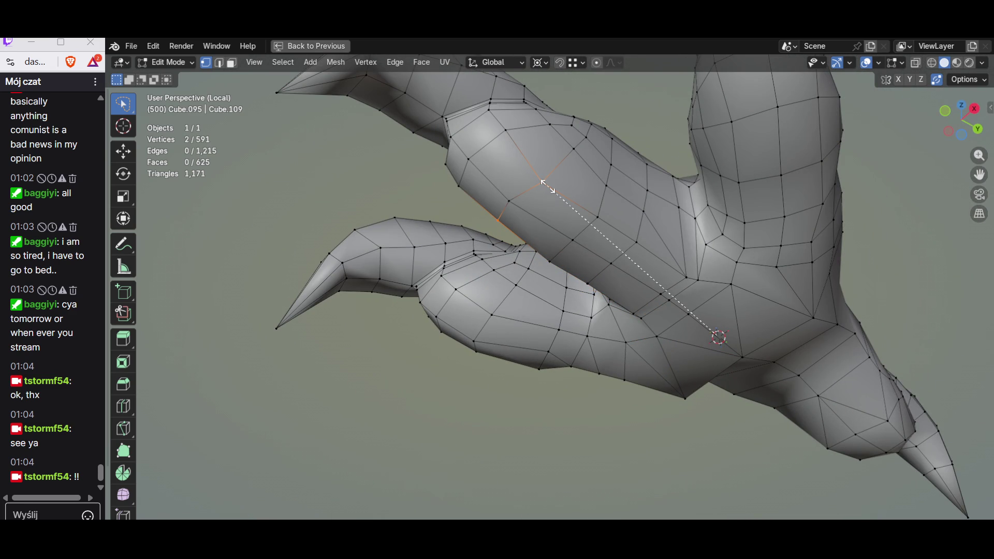
{"action": "key", "text": "Return"}
{"action": "mouse_move", "coordinate": [543, 182]}
{"action": "middle_mouse_down"}
{"action": "mouse_move", "coordinate": [497, 233]}
{"action": "mouse_move", "coordinate": [544, 218]}
{"action": "mouse_move", "coordinate": [560, 233]}
{"action": "middle_mouse_up"}
{"action": "key", "text": "alt+a"}
{"action": "key", "text": "Tab"}
{"action": "key", "text": "Tab"}
{"action": "scroll", "coordinate": [559, 272], "scroll_direction": "up", "scroll_amount": 2}
{"action": "scroll", "coordinate": [559, 271], "scroll_direction": "up", "scroll_amount": 2}
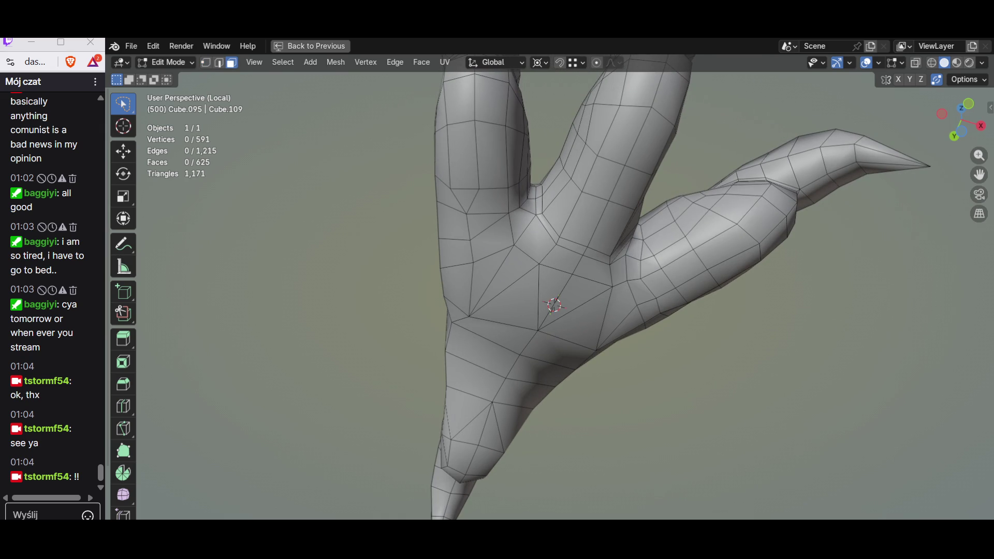
Step: Flatten the selected underside faces along Z, then pick a palm vertex and view the claw from below
{"action": "middle_click_drag", "start_coordinate": [559, 233], "coordinate": [652, 140]}
{"action": "middle_click_drag", "start_coordinate": [432, 199], "coordinate": [477, 175]}
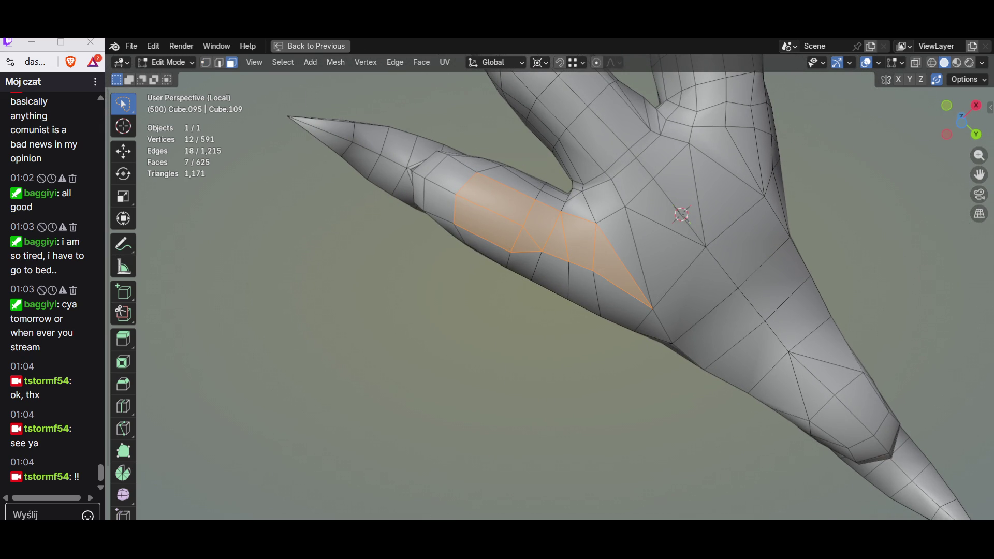
{"action": "key", "text": "s"}
{"action": "key", "text": "z"}
{"action": "key", "text": "Return"}
{"action": "middle_click_drag", "start_coordinate": [599, 247], "coordinate": [543, 233]}
{"action": "key", "text": "1"}
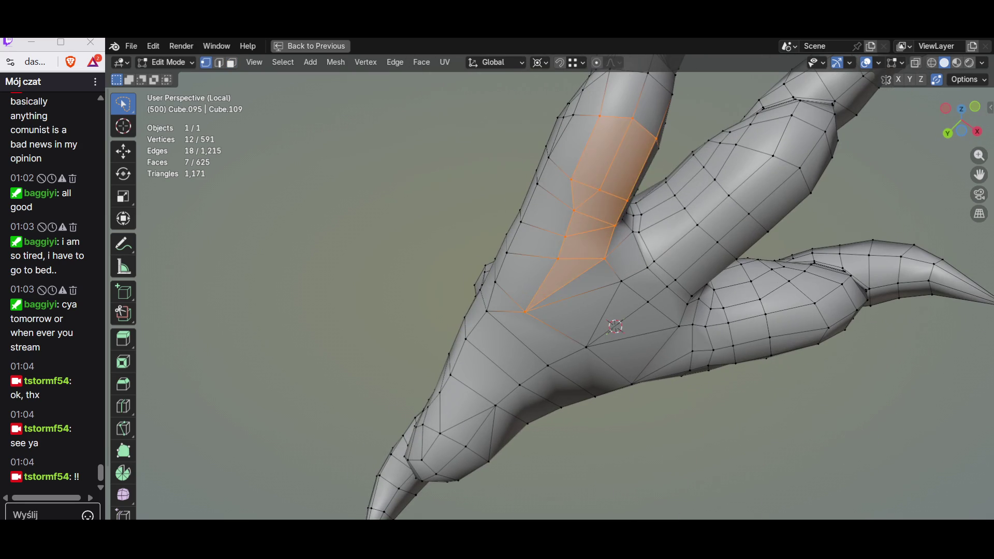
{"action": "left_click", "coordinate": [573, 210]}
{"action": "key", "text": "ctrl+KP_1"}
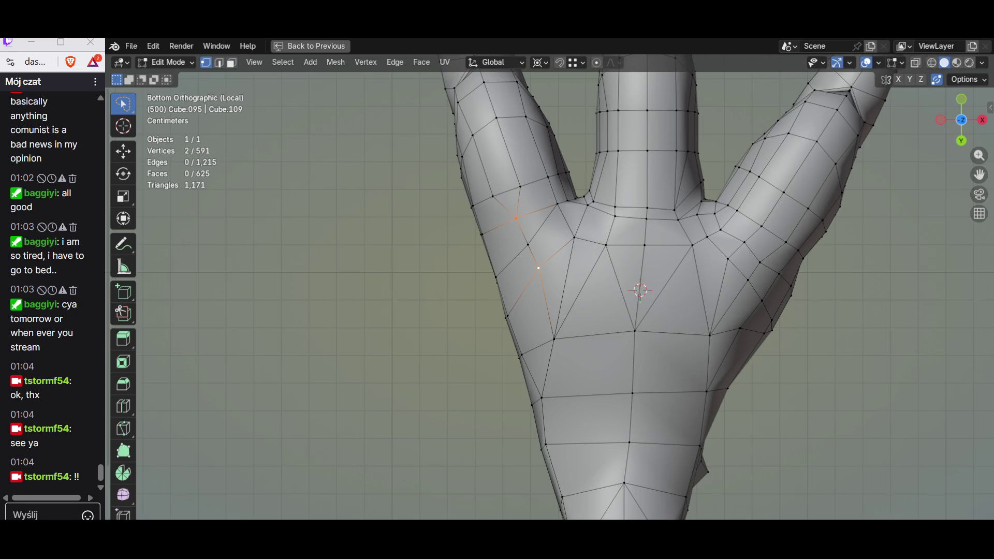
{"action": "scroll", "coordinate": [572, 268], "scroll_direction": "up", "scroll_amount": 1}
Step: Move the palm vertices by the left toe's base twice within the horizontal plane to even the edge flow
{"action": "key", "text": "g"}
{"action": "key", "text": "shift+z"}
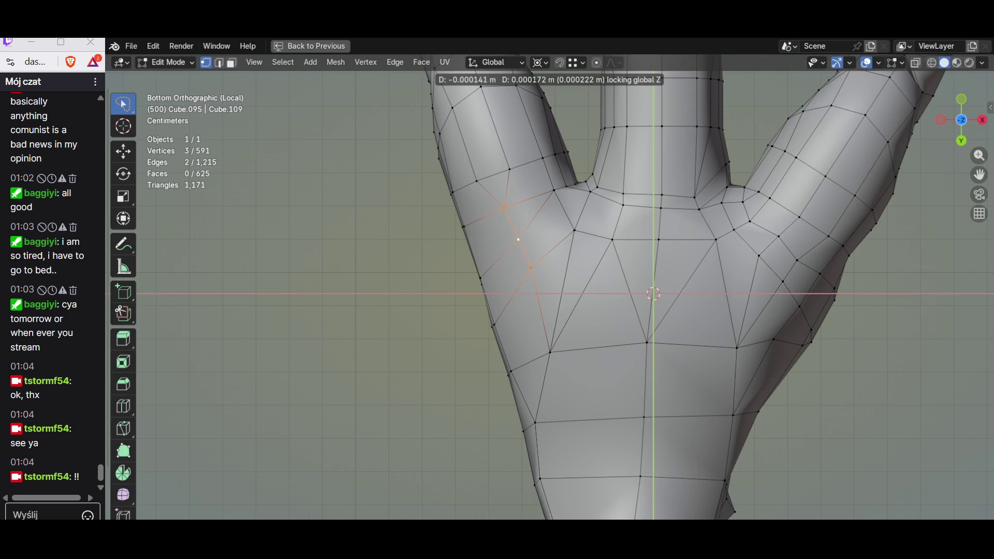
{"action": "key", "text": "Return"}
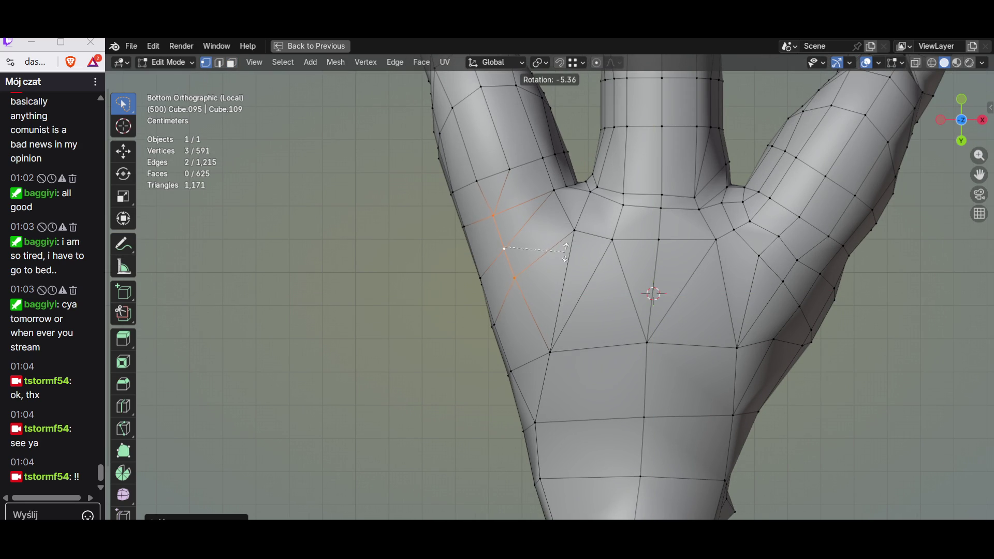
{"action": "key", "text": "g"}
{"action": "key", "text": "shift+z"}
{"action": "key", "text": "Return"}
{"action": "mouse_move", "coordinate": [544, 312]}
{"action": "middle_mouse_down"}
{"action": "mouse_move", "coordinate": [544, 388]}
{"action": "mouse_move", "coordinate": [528, 420]}
{"action": "middle_mouse_up"}
{"action": "middle_click_drag", "start_coordinate": [544, 350], "coordinate": [544, 373]}
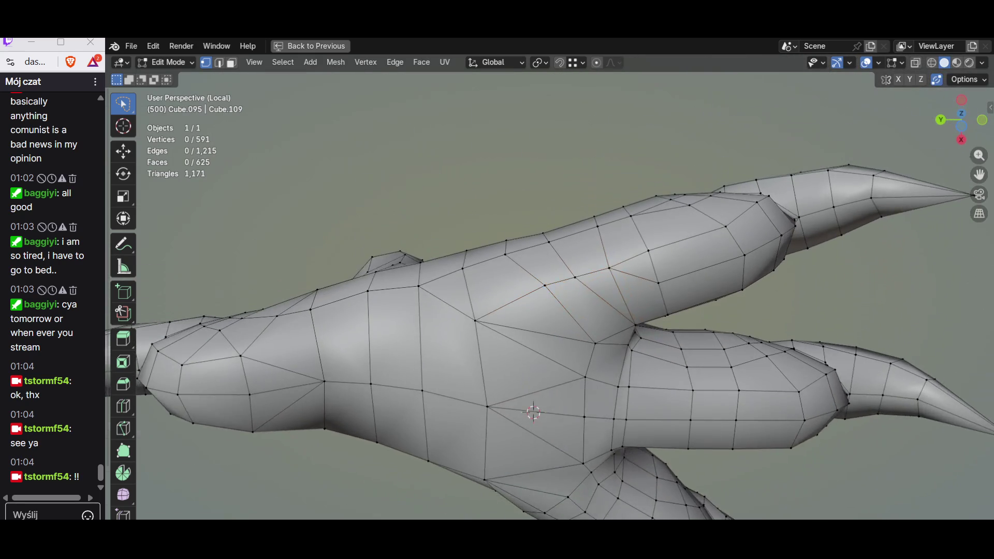
Step: Slide a stray vertex along its edge, connect it with a new edge, and merge it into its neighbour
{"action": "left_click", "coordinate": [578, 276]}
{"action": "middle_click_drag", "start_coordinate": [579, 275], "coordinate": [579, 458]}
{"action": "key", "text": "g"}
{"action": "key", "text": "g"}
{"action": "key", "text": "Return"}
{"action": "key", "text": "j"}
{"action": "middle_click_drag", "start_coordinate": [578, 312], "coordinate": [579, 450]}
{"action": "key", "text": "g"}
{"action": "key", "text": "g"}
{"action": "key", "text": "Return"}
Step: Flatten the lower toe's underside faces along Z around the 3D cursor in side view with X-ray on
{"action": "key", "text": "3"}
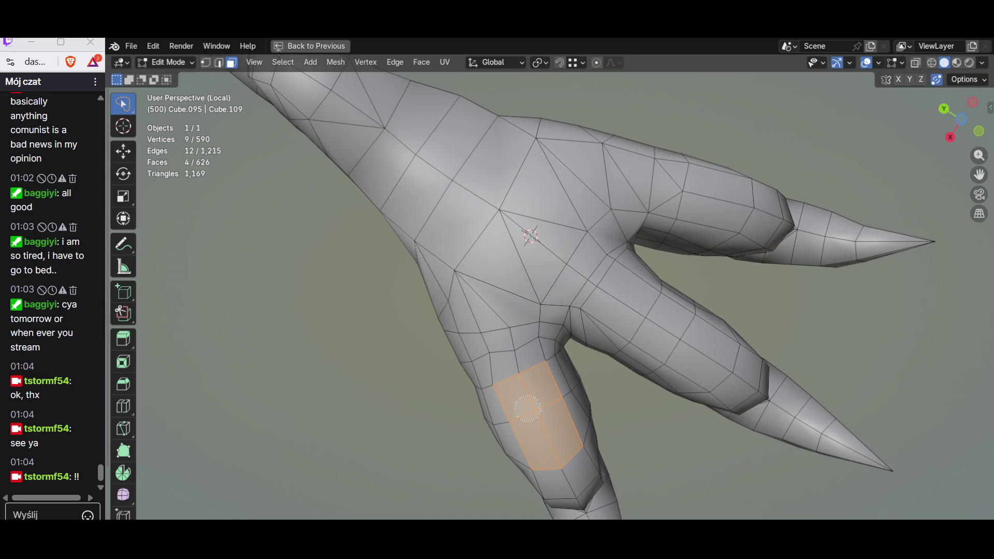
{"action": "key", "text": "ctrl+KP_3"}
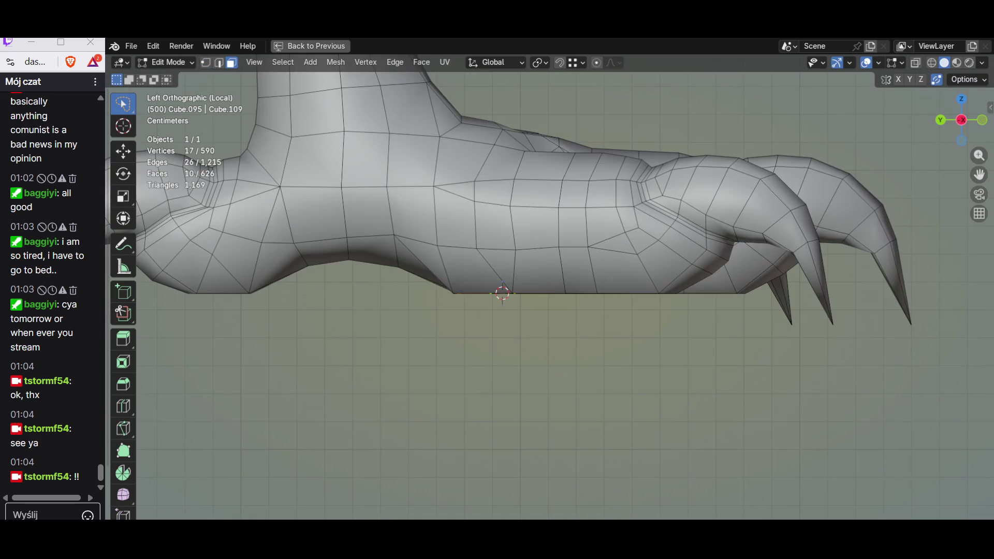
{"action": "key", "text": "alt+z"}
{"action": "key", "text": "s"}
{"action": "key", "text": "z"}
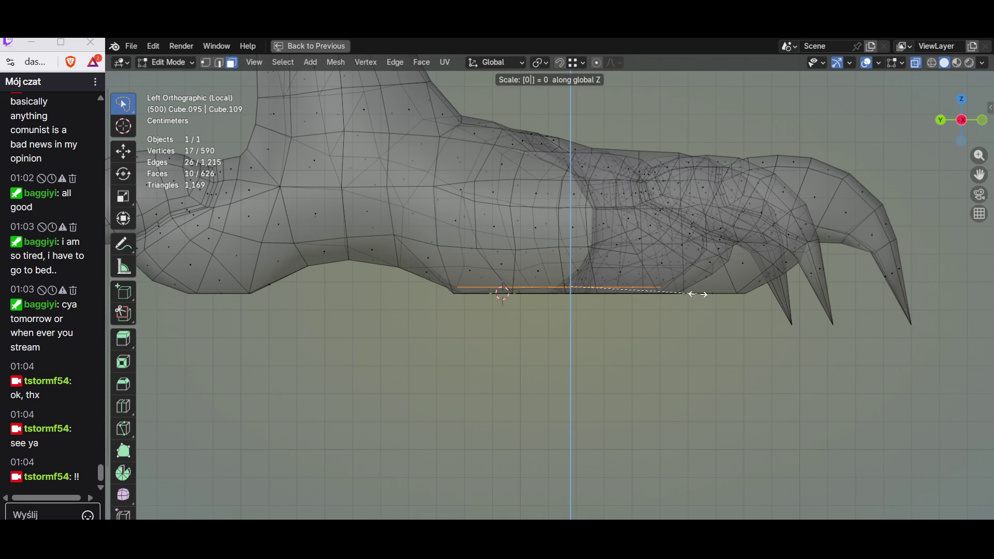
{"action": "key", "text": "Escape"}
{"action": "key", "text": "period"}
{"action": "type", "text": "sz"}
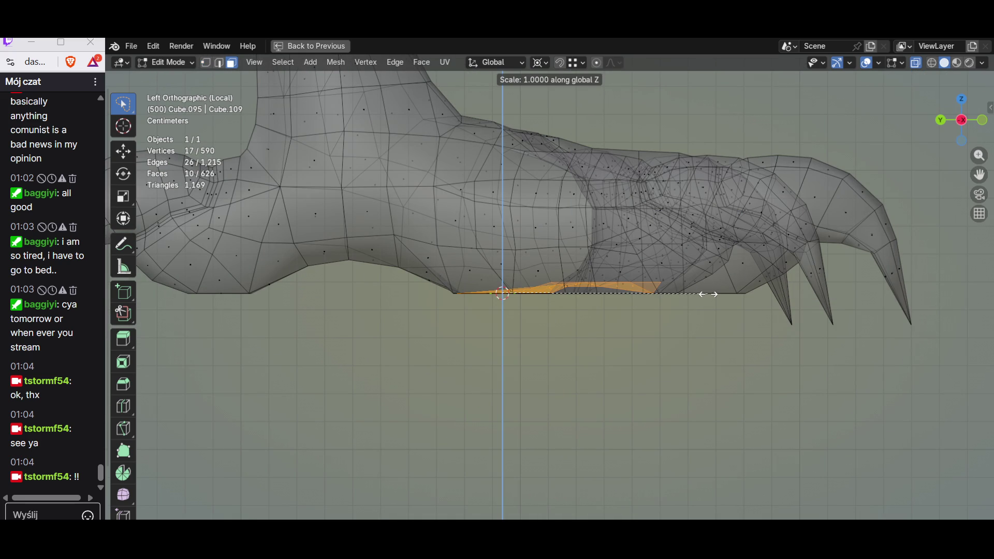
{"action": "type", "text": "0"}
{"action": "key", "text": "Return"}
{"action": "key", "text": "alt+z"}
{"action": "middle_click_drag", "start_coordinate": [708, 294], "coordinate": [480, 306]}
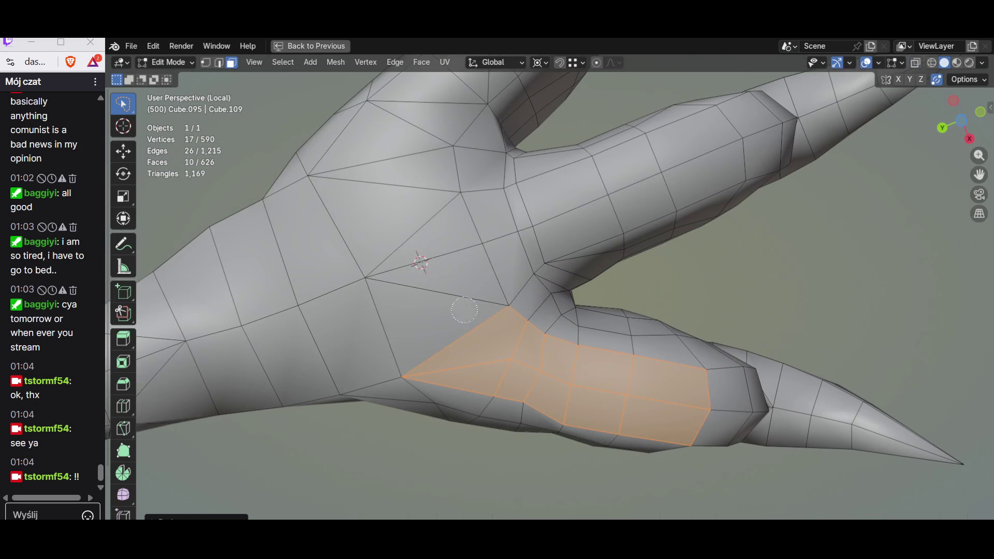
{"action": "key", "text": "Return"}
{"action": "middle_click_drag", "start_coordinate": [431, 240], "coordinate": [373, 233]}
Step: From the bottom view, move the selected palm vertex within the horizontal plane
{"action": "key", "text": "ctrl+KP_1"}
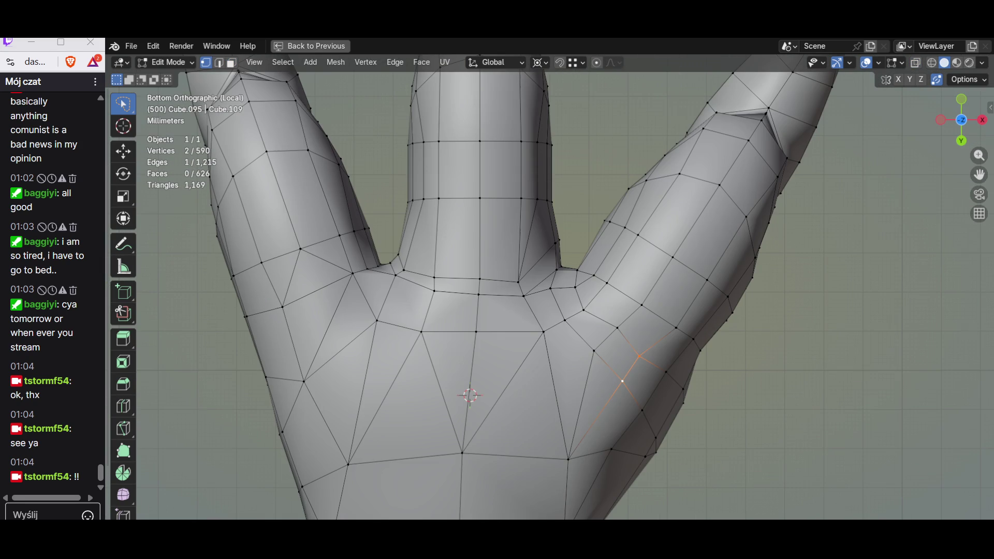
{"action": "key", "text": "g"}
{"action": "key", "text": "shift+z"}
{"action": "key", "text": "Return"}
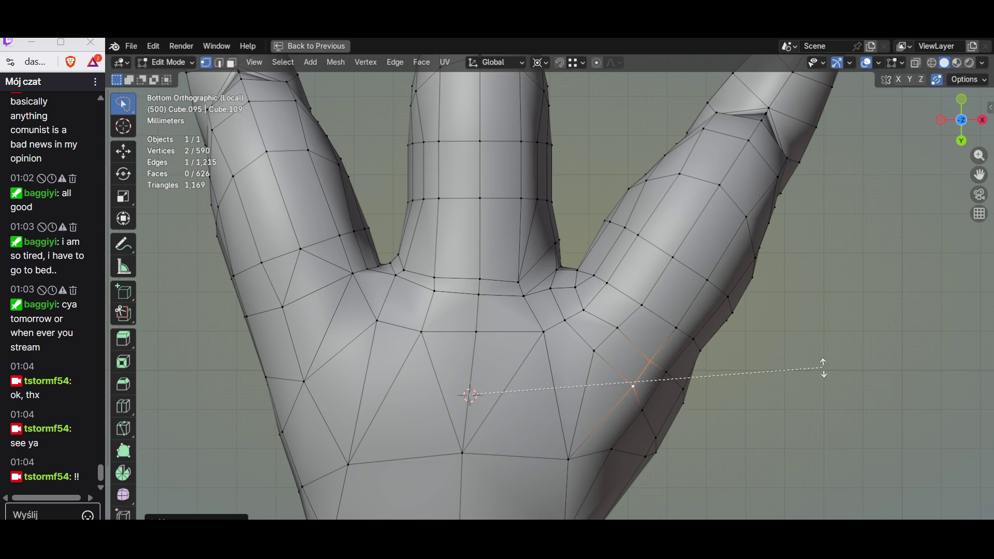
Step: Change the transform pivot, rotate the toe-base vertices, and nudge them into place including along X
{"action": "key", "text": "period"}
{"action": "left_click", "coordinate": [829, 315]}
{"action": "key", "text": "r"}
{"action": "key", "text": "Return"}
{"action": "key", "text": "g"}
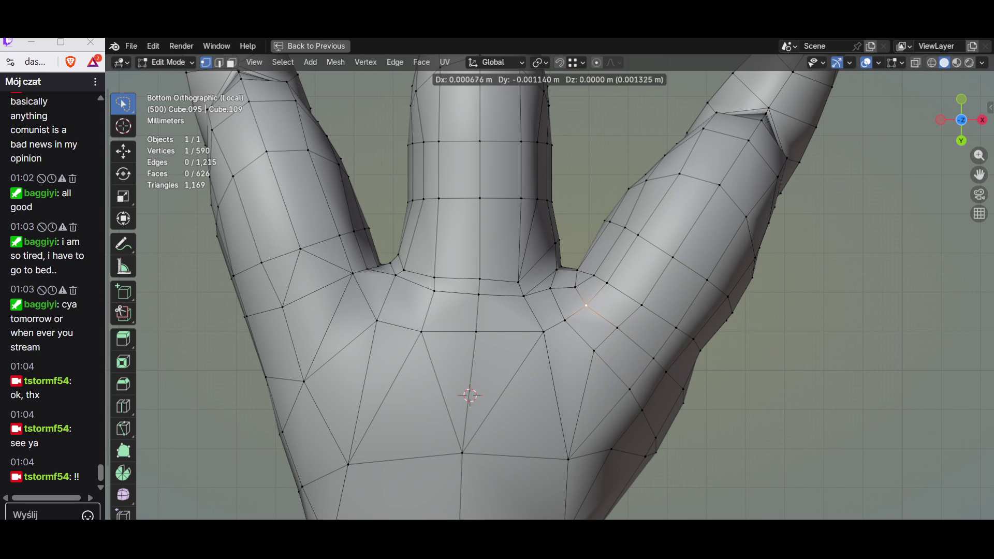
{"action": "key", "text": "Return"}
{"action": "key", "text": "g"}
{"action": "key", "text": "Return"}
{"action": "key", "text": "g"}
{"action": "key", "text": "x"}
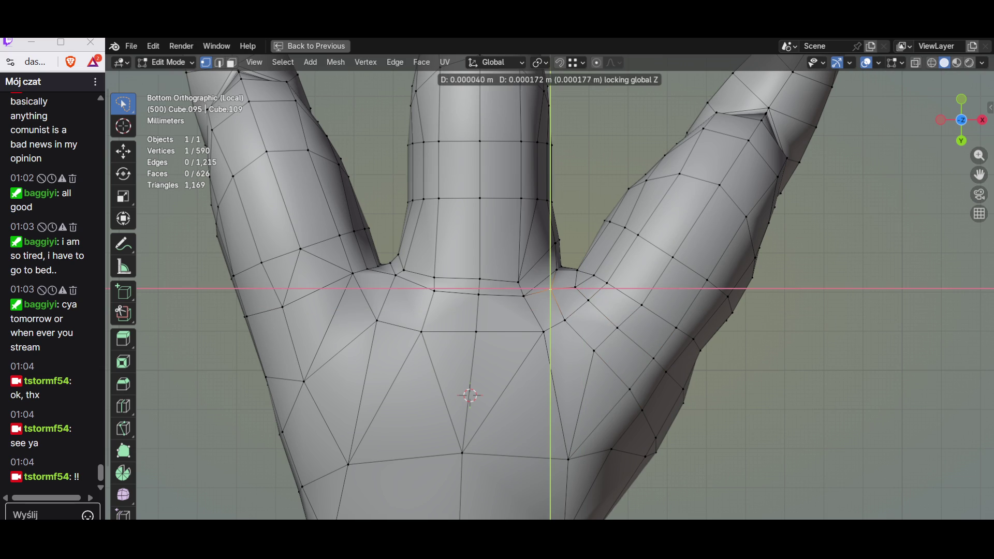
{"action": "key", "text": "Return"}
Step: Slide a vertex at the right toe's base along its edge and merge it away into its neighbour
{"action": "middle_click_drag", "start_coordinate": [497, 311], "coordinate": [560, 233]}
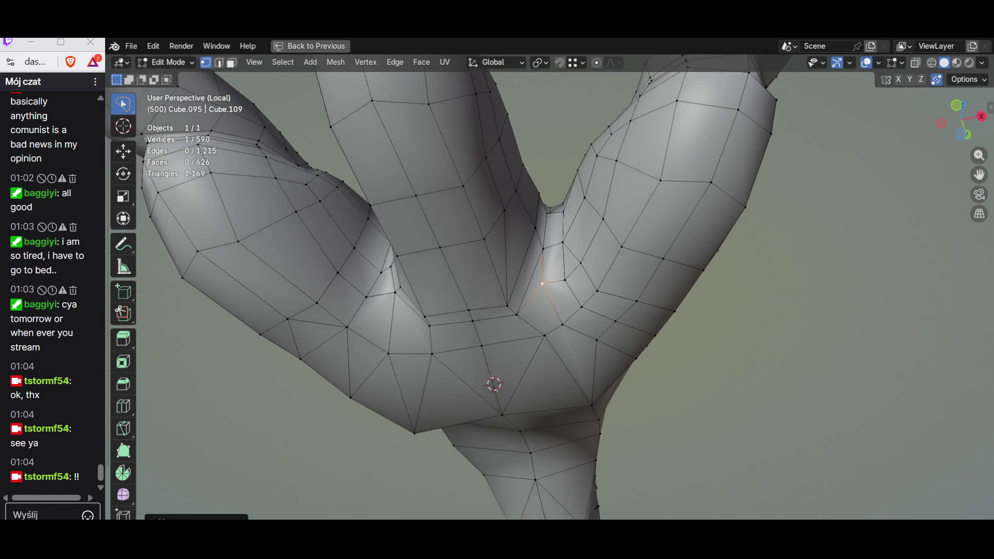
{"action": "middle_click_drag", "start_coordinate": [497, 334], "coordinate": [510, 339]}
{"action": "key", "text": "g"}
{"action": "key", "text": "g"}
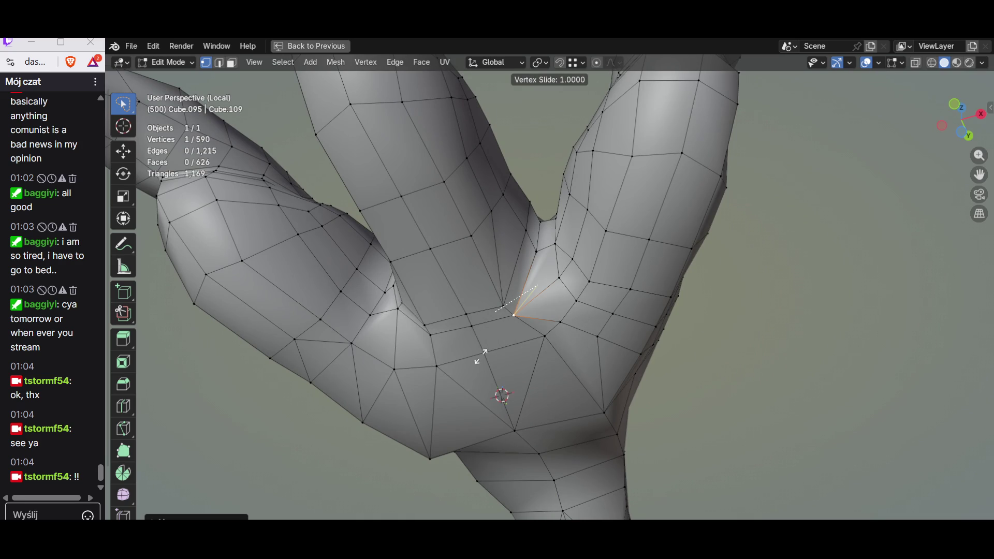
{"action": "left_click", "coordinate": [481, 356]}
{"action": "middle_click_drag", "start_coordinate": [481, 356], "coordinate": [513, 327]}
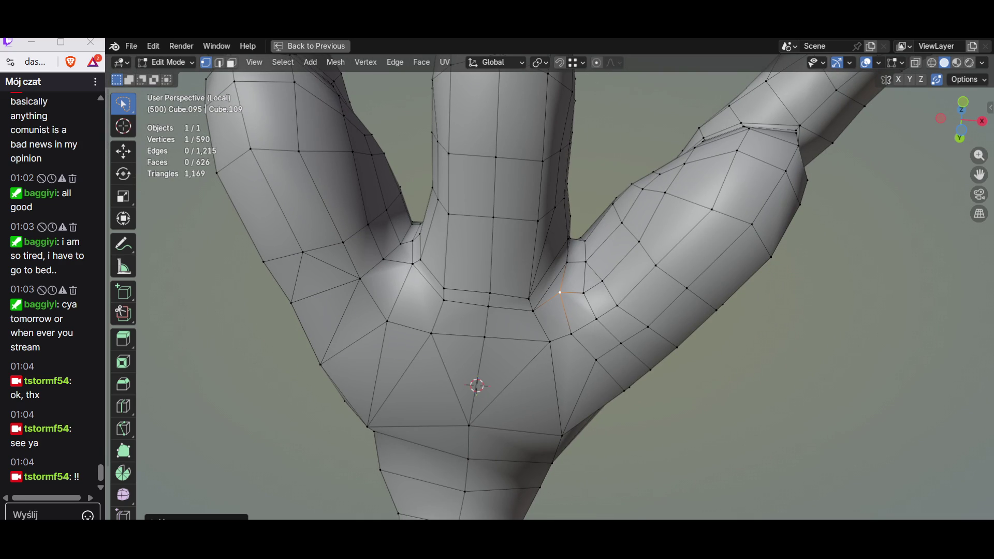
{"action": "key", "text": "g"}
{"action": "key", "text": "g"}
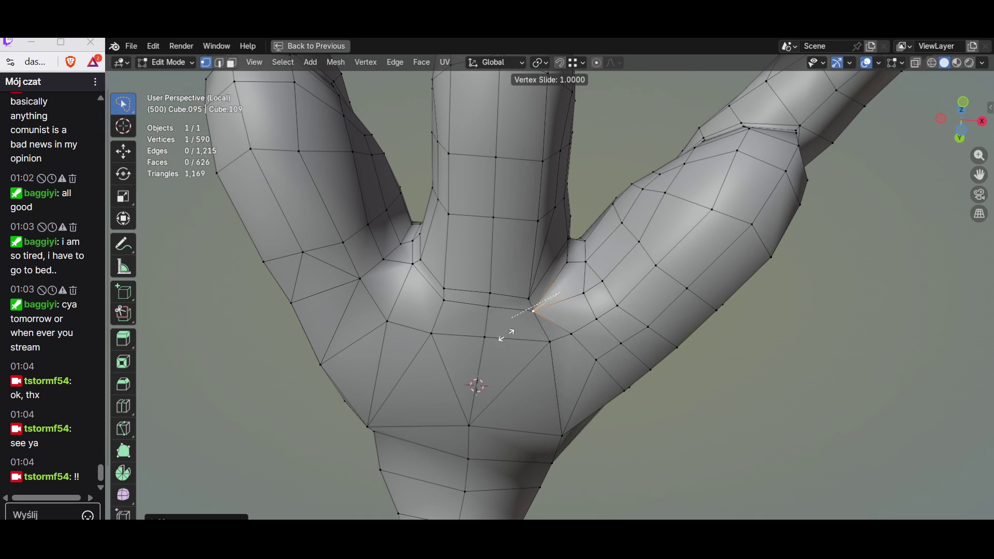
{"action": "left_click", "coordinate": [506, 334]}
{"action": "middle_click_drag", "start_coordinate": [505, 334], "coordinate": [475, 389]}
{"action": "key", "text": "ctrl+r"}
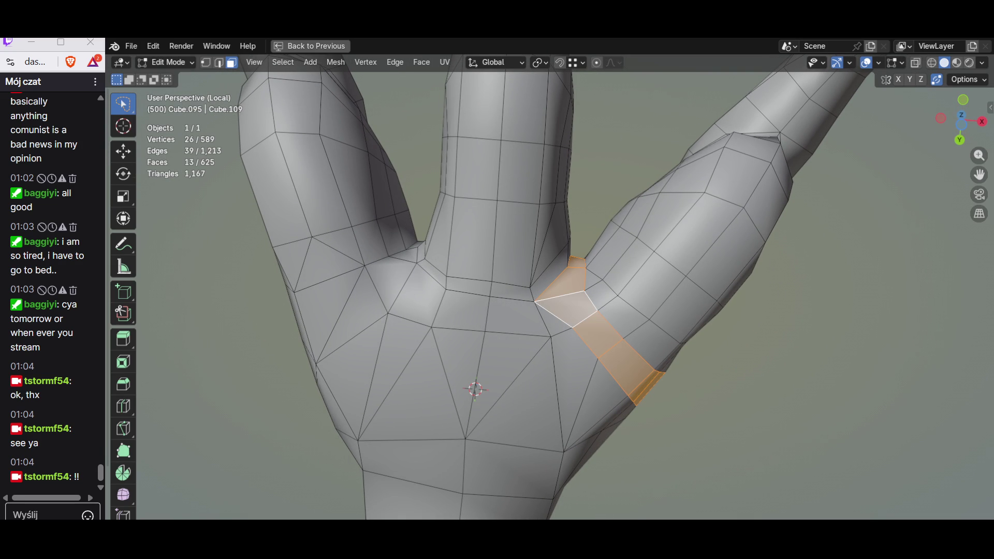
Step: Dissolve the extra edges near the toe joint and check the claw from below
{"action": "middle_click_drag", "start_coordinate": [544, 311], "coordinate": [481, 334]}
{"action": "left_click", "coordinate": [325, 275]}
{"action": "mouse_move", "coordinate": [497, 310]}
{"action": "middle_mouse_down"}
{"action": "mouse_move", "coordinate": [435, 280]}
{"action": "mouse_move", "coordinate": [489, 303]}
{"action": "mouse_move", "coordinate": [482, 295]}
{"action": "middle_mouse_up"}
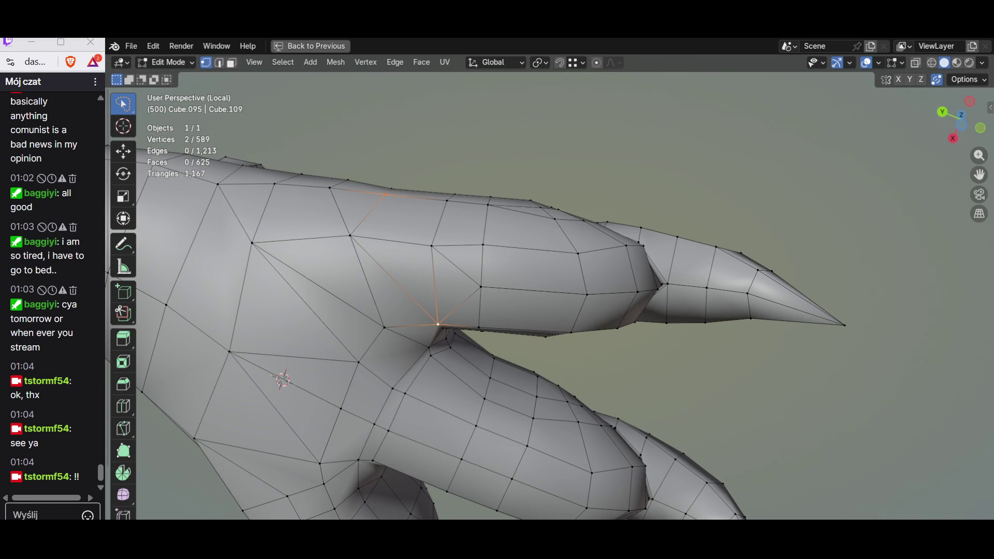
{"action": "key", "text": "x"}
{"action": "left_click", "coordinate": [311, 226]}
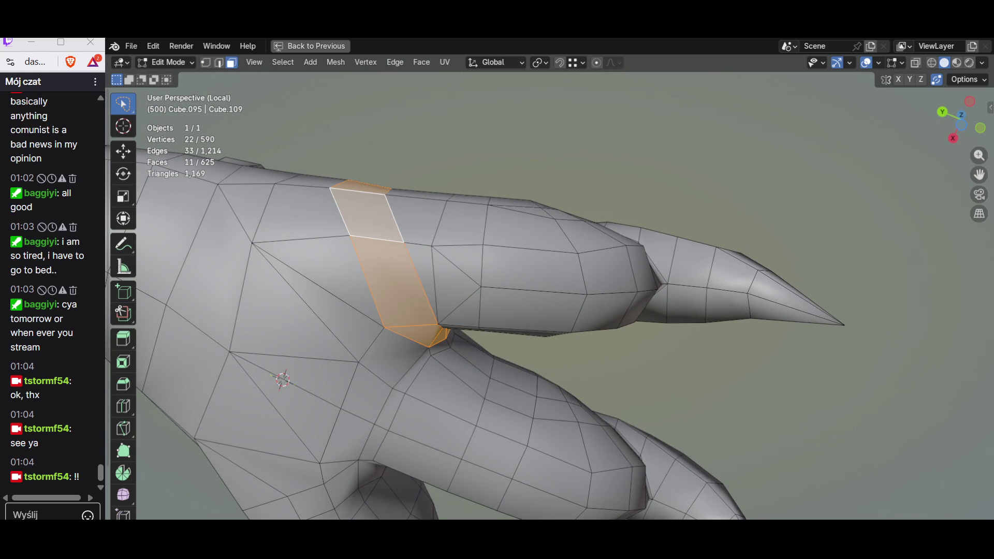
{"action": "middle_click_drag", "start_coordinate": [497, 311], "coordinate": [435, 280]}
{"action": "middle_click_drag", "start_coordinate": [497, 311], "coordinate": [435, 280]}
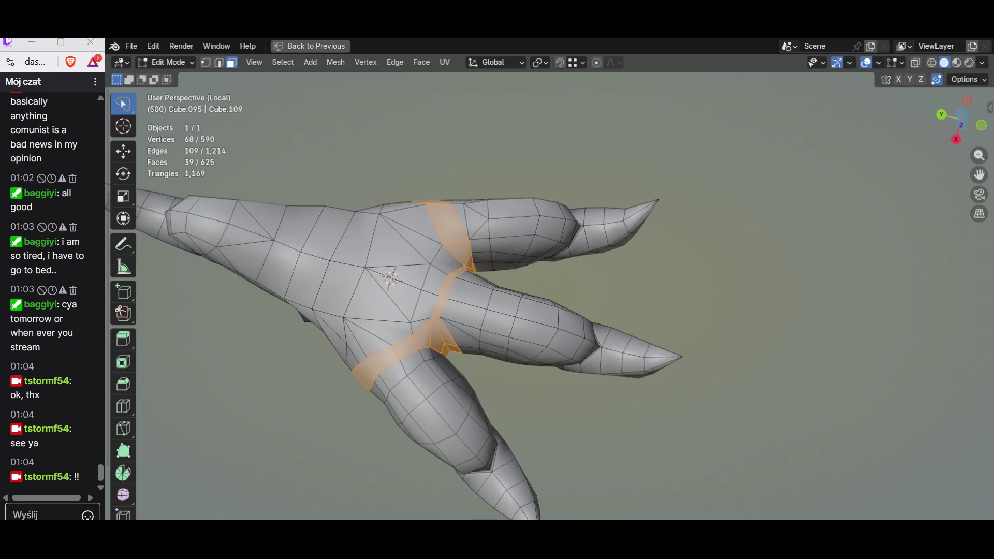
{"action": "scroll", "coordinate": [498, 311], "scroll_direction": "up", "scroll_amount": 3}
{"action": "scroll", "coordinate": [498, 311], "scroll_direction": "up", "scroll_amount": 2}
Step: Slide a vertex between the toes along its edge, then select and deselect a face loop to check the joint
{"action": "key", "text": "2"}
{"action": "left_click", "coordinate": [430, 281]}
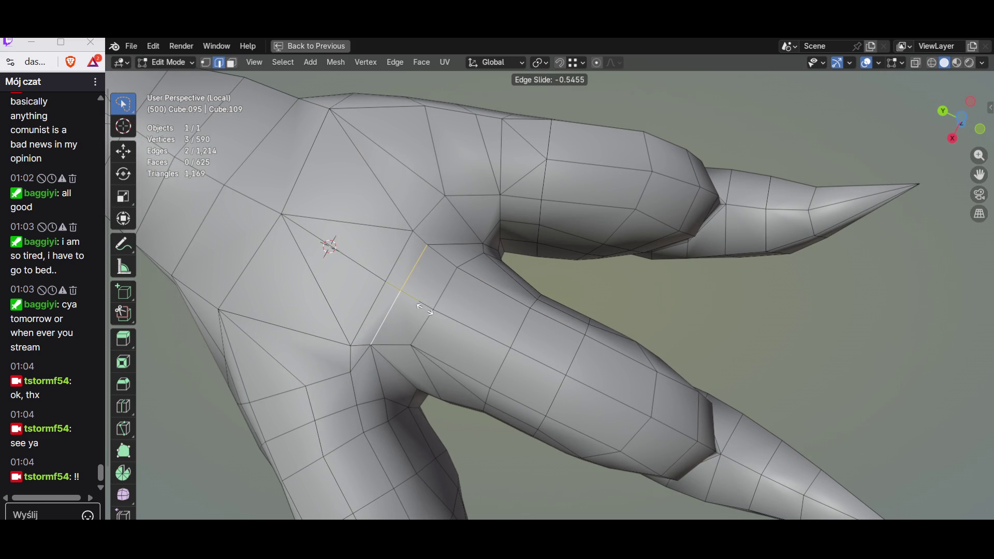
{"action": "key", "text": "3"}
{"action": "middle_click_drag", "start_coordinate": [497, 312], "coordinate": [428, 272]}
{"action": "key", "text": "1"}
{"action": "left_click", "coordinate": [375, 347]}
{"action": "mouse_move", "coordinate": [388, 326]}
{"action": "middle_mouse_down"}
{"action": "mouse_move", "coordinate": [378, 307]}
{"action": "mouse_move", "coordinate": [466, 295]}
{"action": "mouse_move", "coordinate": [493, 312]}
{"action": "middle_mouse_up"}
{"action": "key", "text": "g"}
{"action": "key", "text": "g"}
{"action": "key", "text": "3"}
{"action": "left_click", "coordinate": [459, 299], "text": "alt"}
{"action": "key", "text": "alt+a"}
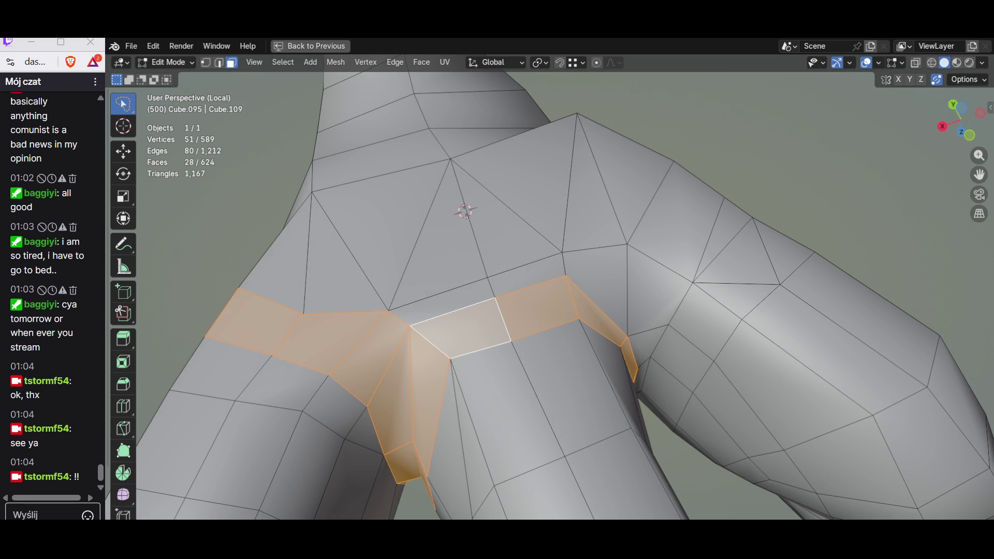
Step: Inspect the face loops where the branches join and slide an edge path at the junction
{"action": "mouse_move", "coordinate": [498, 311]}
{"action": "middle_mouse_down"}
{"action": "mouse_move", "coordinate": [543, 279]}
{"action": "mouse_move", "coordinate": [494, 310]}
{"action": "mouse_move", "coordinate": [474, 295]}
{"action": "mouse_move", "coordinate": [513, 295]}
{"action": "mouse_move", "coordinate": [528, 280]}
{"action": "middle_mouse_up"}
{"action": "left_click", "coordinate": [616, 359], "text": "alt"}
{"action": "left_click", "coordinate": [424, 326], "text": "alt+shift"}
{"action": "left_click", "coordinate": [424, 326], "text": "alt"}
{"action": "scroll", "coordinate": [544, 295], "scroll_direction": "down", "scroll_amount": 2}
{"action": "middle_click_drag", "start_coordinate": [497, 311], "coordinate": [482, 233]}
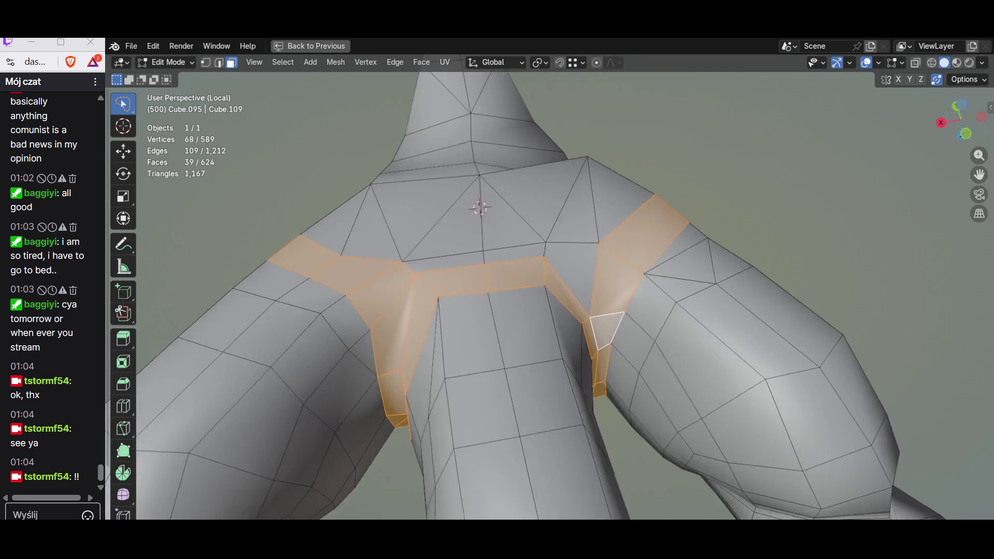
{"action": "mouse_move", "coordinate": [498, 311]}
{"action": "middle_mouse_down"}
{"action": "mouse_move", "coordinate": [560, 280]}
{"action": "mouse_move", "coordinate": [543, 303]}
{"action": "mouse_move", "coordinate": [536, 299]}
{"action": "mouse_move", "coordinate": [574, 303]}
{"action": "middle_mouse_up"}
{"action": "key", "text": "1"}
{"action": "left_click", "coordinate": [571, 307], "text": "ctrl"}
{"action": "key", "text": "g"}
{"action": "key", "text": "g"}
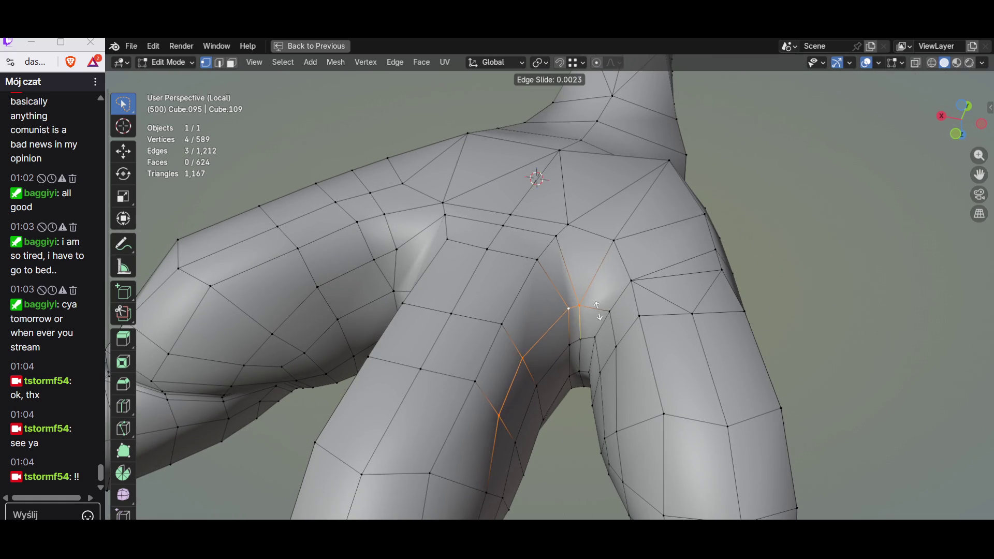
{"action": "left_click", "coordinate": [595, 286]}
{"action": "middle_click_drag", "start_coordinate": [595, 286], "coordinate": [555, 315]}
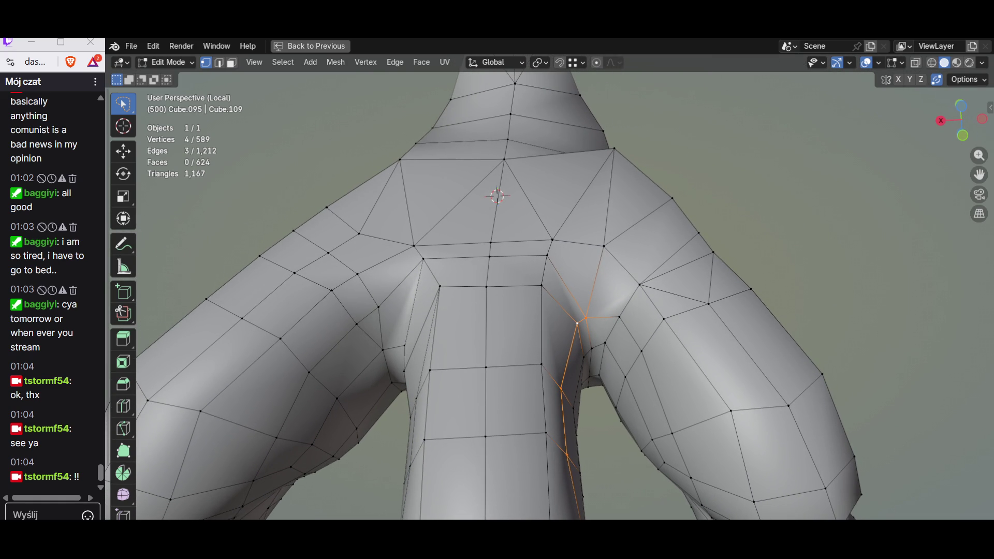
{"action": "key", "text": "alt+a"}
Step: Dissolve the stray edge in the crease between the toes and check the whole claw in Object Mode
{"action": "mouse_move", "coordinate": [556, 314]}
{"action": "middle_mouse_down"}
{"action": "mouse_move", "coordinate": [531, 303]}
{"action": "mouse_move", "coordinate": [551, 299]}
{"action": "middle_mouse_up"}
{"action": "left_click", "coordinate": [556, 311]}
{"action": "key", "text": "ctrl+x"}
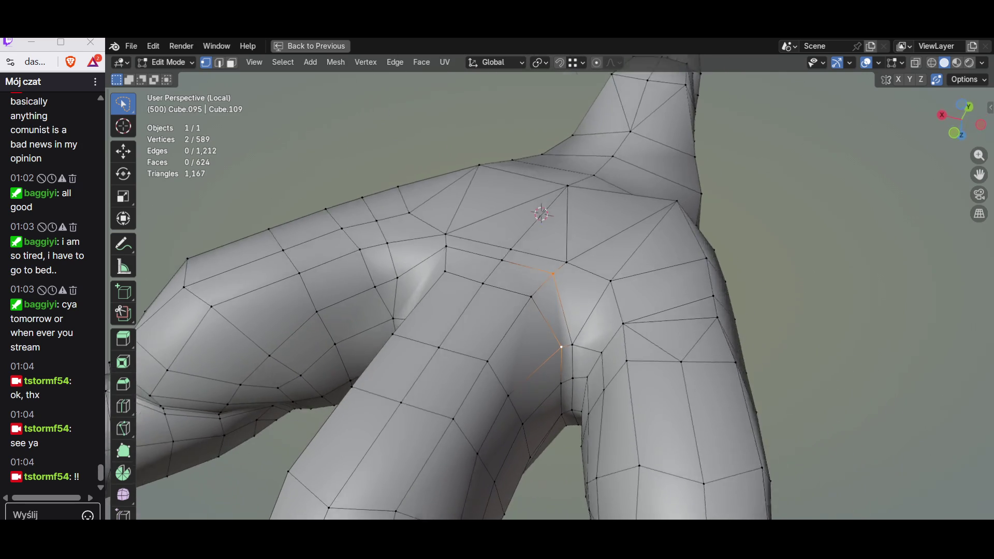
{"action": "scroll", "coordinate": [544, 295], "scroll_direction": "down", "scroll_amount": 2}
{"action": "scroll", "coordinate": [544, 295], "scroll_direction": "down", "scroll_amount": 2}
{"action": "scroll", "coordinate": [544, 295], "scroll_direction": "down", "scroll_amount": 4}
{"action": "key", "text": "Tab"}
{"action": "mouse_move", "coordinate": [544, 295]}
{"action": "middle_mouse_down"}
{"action": "mouse_move", "coordinate": [529, 303]}
{"action": "mouse_move", "coordinate": [575, 327]}
{"action": "mouse_move", "coordinate": [575, 307]}
{"action": "mouse_move", "coordinate": [489, 315]}
{"action": "mouse_move", "coordinate": [497, 257]}
{"action": "middle_mouse_up"}
{"action": "key", "text": "Tab"}
{"action": "scroll", "coordinate": [497, 257], "scroll_direction": "up", "scroll_amount": 3}
Step: Reposition a vertex on the claw's upper side, trying and cancelling further moves
{"action": "left_click", "coordinate": [497, 255]}
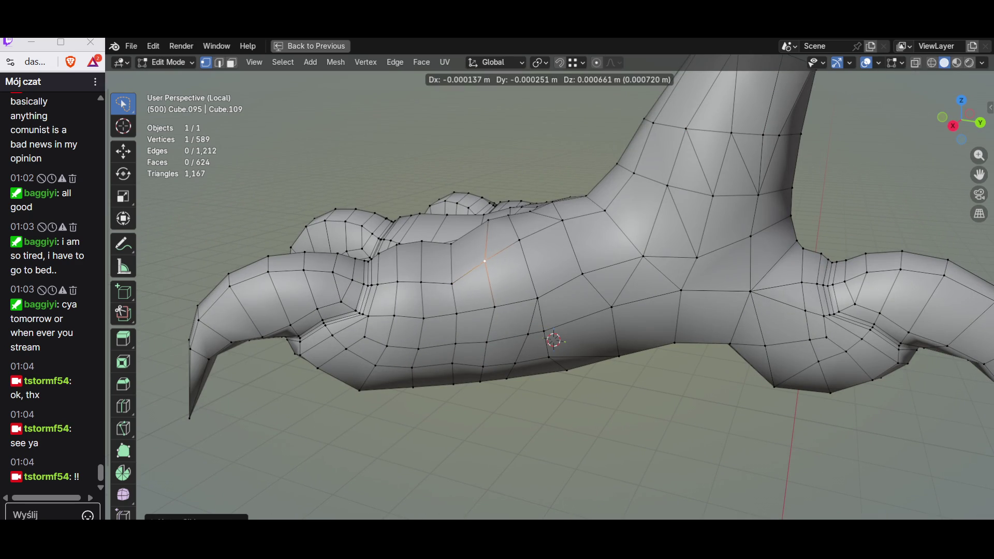
{"action": "left_click", "coordinate": [553, 340]}
{"action": "mouse_move", "coordinate": [554, 339]}
{"action": "middle_mouse_down"}
{"action": "mouse_move", "coordinate": [500, 250]}
{"action": "mouse_move", "coordinate": [492, 335]}
{"action": "mouse_move", "coordinate": [436, 372]}
{"action": "mouse_move", "coordinate": [466, 326]}
{"action": "mouse_move", "coordinate": [532, 267]}
{"action": "mouse_move", "coordinate": [519, 311]}
{"action": "mouse_move", "coordinate": [497, 288]}
{"action": "middle_mouse_up"}
{"action": "key", "text": "g"}
{"action": "key", "text": "Escape"}
{"action": "key", "text": "g"}
{"action": "key", "text": "Escape"}
{"action": "key", "text": "alt+a"}
{"action": "key", "text": "g"}
{"action": "key", "text": "z"}
{"action": "key", "text": "Escape"}
Step: Flatten two top faces to the same height with S Z 0, adjust them vertically, and check the claw's shape
{"action": "key", "text": "3"}
{"action": "left_click", "coordinate": [532, 268], "text": "shift"}
{"action": "key", "text": "period"}
{"action": "key", "text": "Escape"}
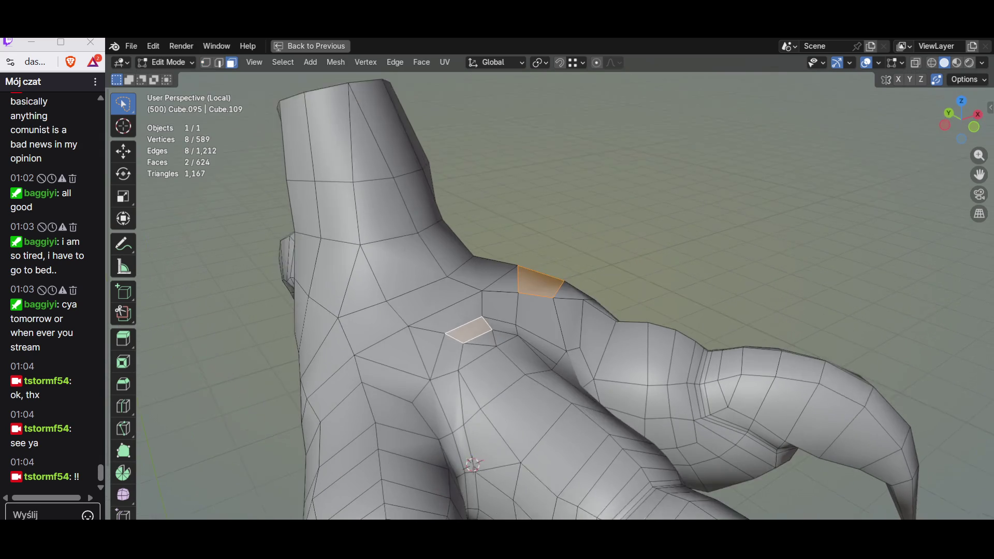
{"action": "middle_click_drag", "start_coordinate": [365, 396], "coordinate": [498, 310]}
{"action": "key", "text": "s"}
{"action": "key", "text": "z"}
{"action": "key", "text": "Return"}
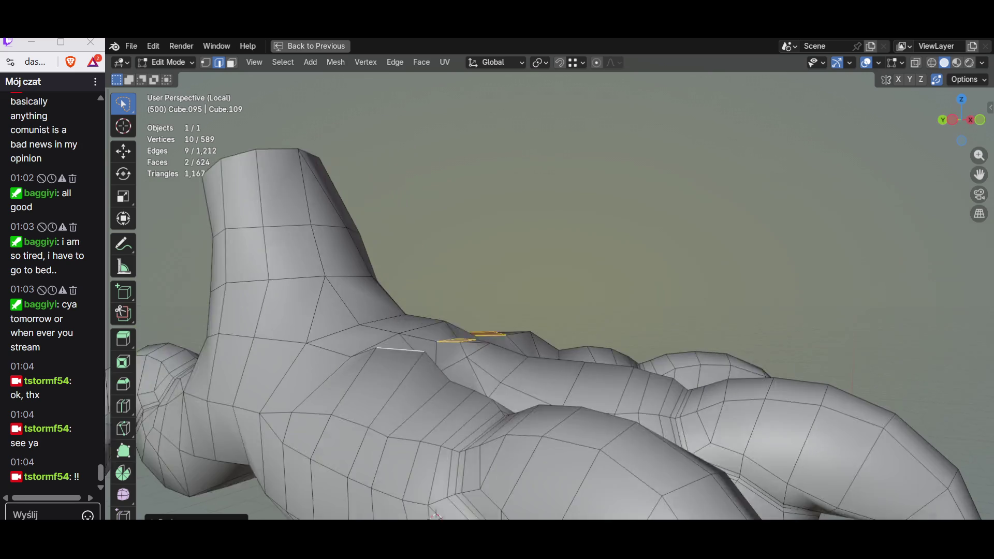
{"action": "key", "text": "ctrl+KP_3"}
{"action": "key", "text": "g"}
{"action": "key", "text": "z"}
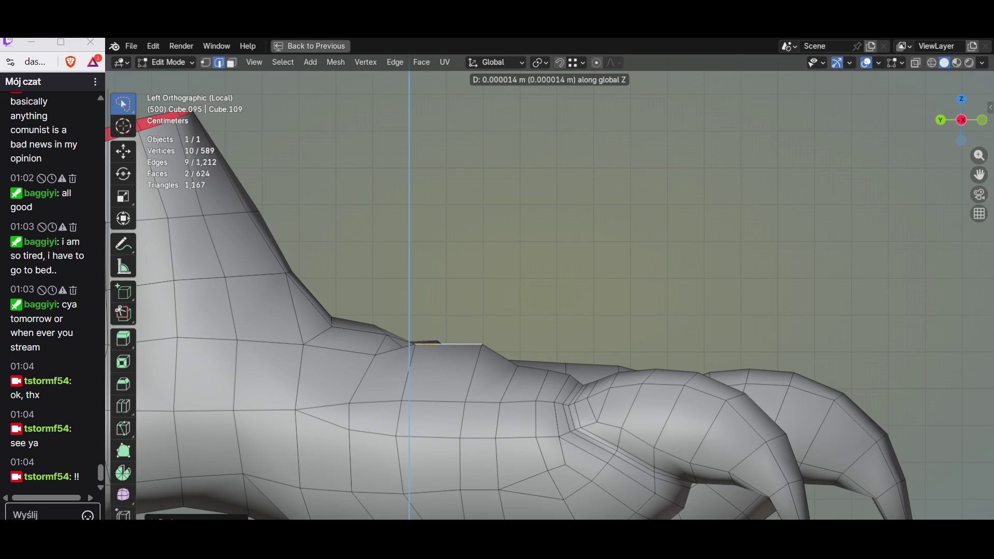
{"action": "key", "text": "Return"}
{"action": "mouse_move", "coordinate": [497, 311]}
{"action": "middle_mouse_down"}
{"action": "mouse_move", "coordinate": [482, 202]}
{"action": "mouse_move", "coordinate": [497, 311]}
{"action": "mouse_move", "coordinate": [544, 296]}
{"action": "mouse_move", "coordinate": [543, 280]}
{"action": "middle_mouse_up"}
{"action": "key", "text": "Tab"}
{"action": "key", "text": "Tab"}
{"action": "scroll", "coordinate": [497, 312], "scroll_direction": "up", "scroll_amount": 5}
{"action": "middle_click_drag", "start_coordinate": [497, 311], "coordinate": [513, 233]}
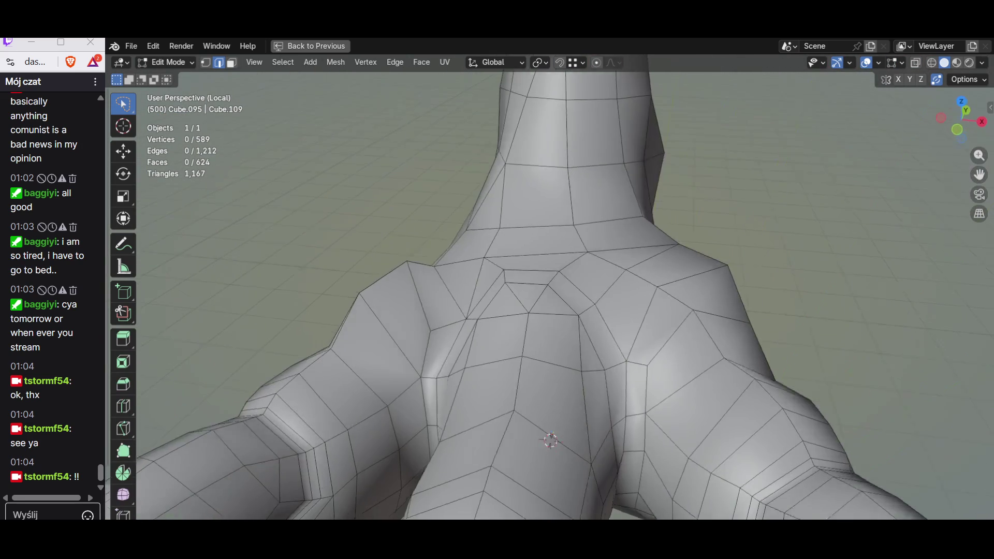
Step: Try scaling and lifting an edge between the toes, then cancel both and deselect it
{"action": "middle_click_drag", "start_coordinate": [497, 311], "coordinate": [466, 295]}
{"action": "left_click", "coordinate": [530, 332]}
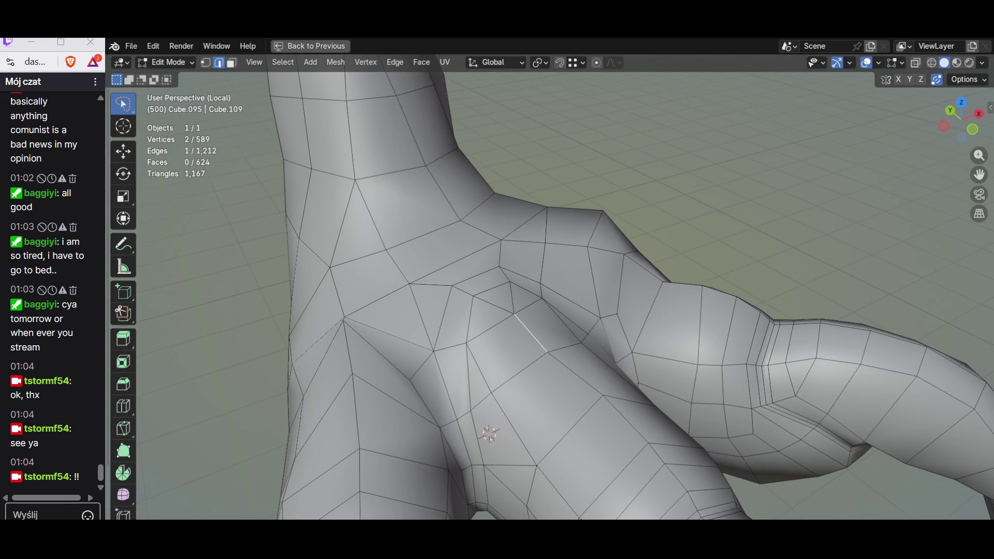
{"action": "key", "text": "Escape"}
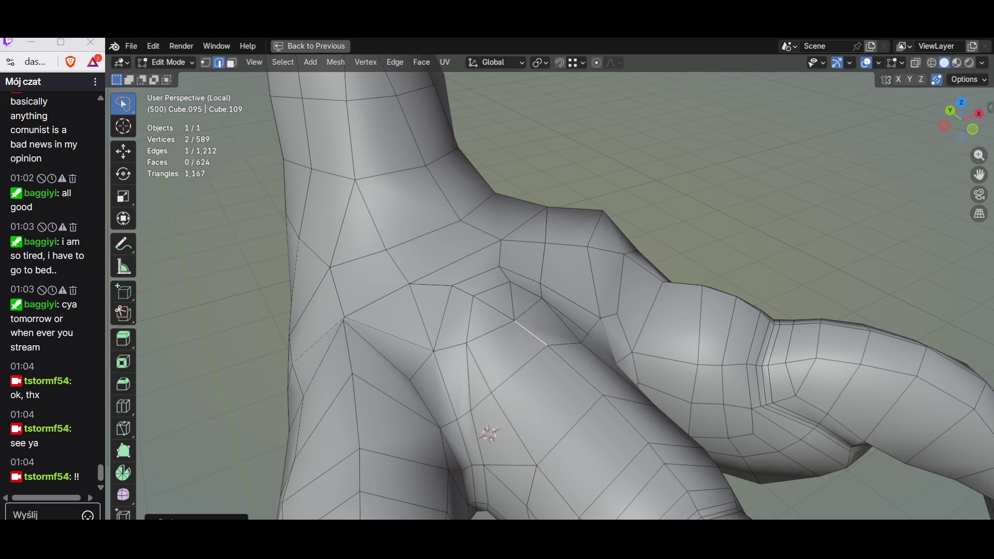
{"action": "key", "text": "g"}
{"action": "key", "text": "z"}
{"action": "key", "text": "Escape"}
{"action": "key", "text": "alt+a"}
{"action": "mouse_move", "coordinate": [460, 355]}
{"action": "middle_mouse_down"}
{"action": "mouse_move", "coordinate": [497, 311]}
{"action": "mouse_move", "coordinate": [412, 291]}
{"action": "middle_mouse_up"}
{"action": "scroll", "coordinate": [498, 311], "scroll_direction": "down", "scroll_amount": 2}
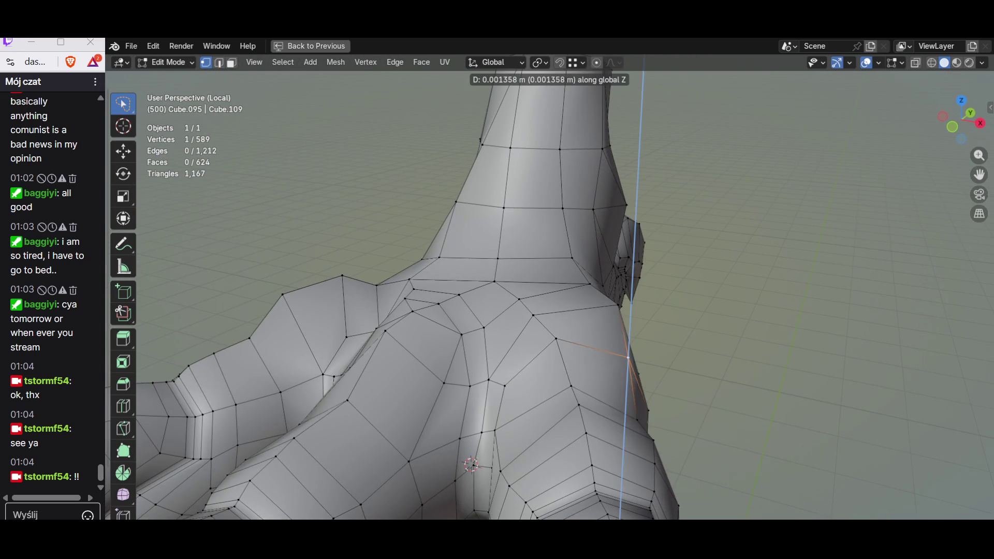
{"action": "mouse_move", "coordinate": [497, 311]}
{"action": "middle_mouse_down"}
{"action": "mouse_move", "coordinate": [466, 295]}
{"action": "mouse_move", "coordinate": [542, 416]}
{"action": "mouse_move", "coordinate": [512, 342]}
{"action": "mouse_move", "coordinate": [550, 404]}
{"action": "middle_mouse_up"}
Step: Check the claw at object level and grab one crease vertex into a better spot
{"action": "key", "text": "Tab"}
{"action": "key", "text": "Tab"}
{"action": "key", "text": "g"}
{"action": "key", "text": "Escape"}
{"action": "key", "text": "Tab"}
{"action": "mouse_move", "coordinate": [550, 404]}
{"action": "middle_mouse_down"}
{"action": "mouse_move", "coordinate": [521, 379]}
{"action": "mouse_move", "coordinate": [559, 311]}
{"action": "mouse_move", "coordinate": [588, 468]}
{"action": "middle_mouse_up"}
{"action": "key", "text": "Tab"}
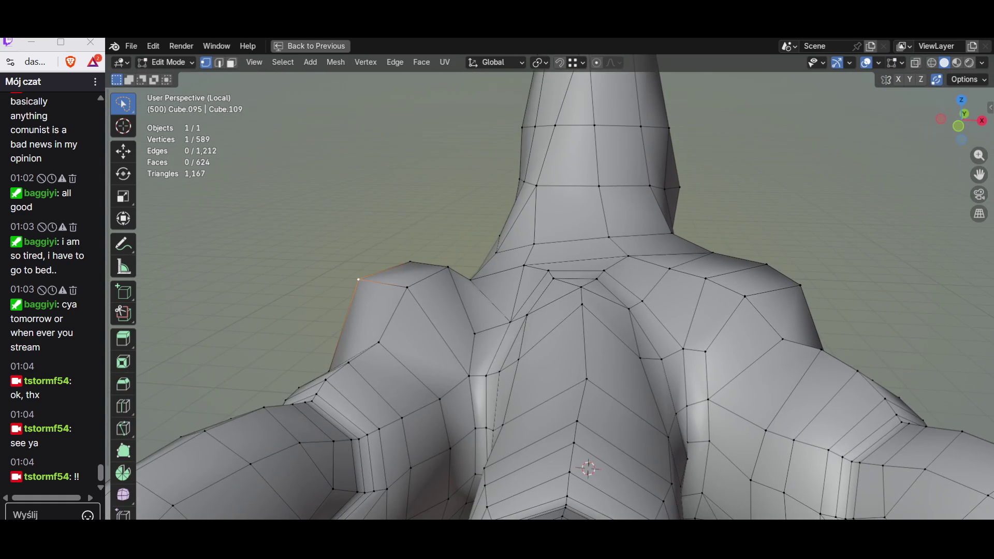
Step: Pull a vertex down into the crease with G, cancelling the moves that go wrong
{"action": "key", "text": "g"}
{"action": "key", "text": "Escape"}
{"action": "key", "text": "g"}
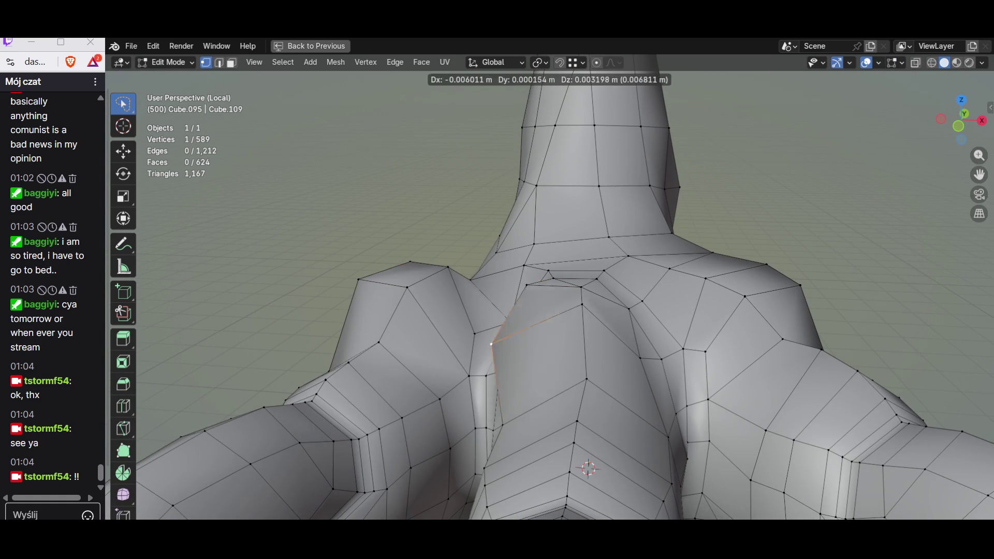
{"action": "mouse_move", "coordinate": [588, 468]}
{"action": "middle_mouse_down"}
{"action": "mouse_move", "coordinate": [555, 448]}
{"action": "mouse_move", "coordinate": [557, 467]}
{"action": "middle_mouse_up"}
{"action": "key", "text": "g"}
{"action": "key", "text": "Escape"}
{"action": "key", "text": "g"}
{"action": "key", "text": "Escape"}
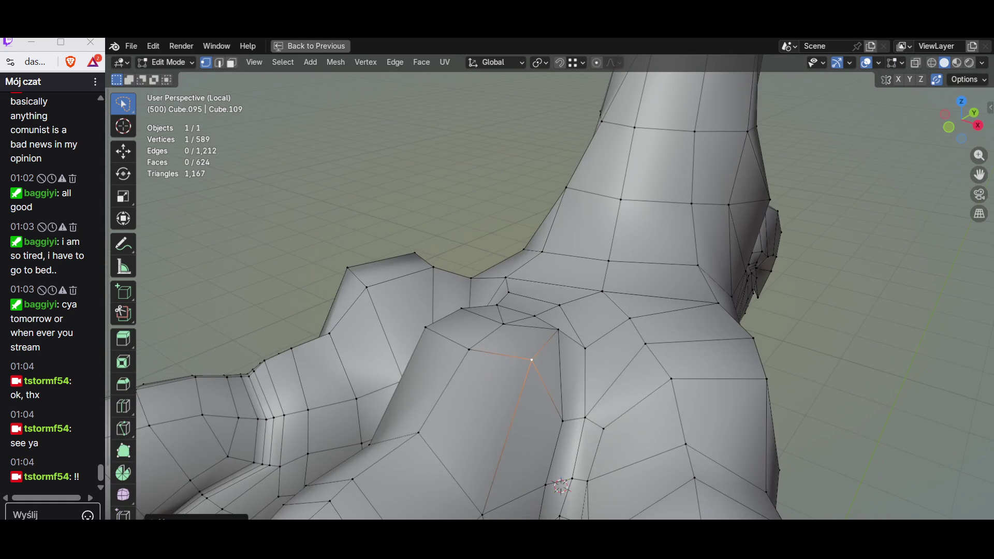
Step: Slide a vertex along its edge and set another vertex's height with a Z-locked move
{"action": "mouse_move", "coordinate": [557, 467]}
{"action": "middle_mouse_down"}
{"action": "mouse_move", "coordinate": [526, 449]}
{"action": "mouse_move", "coordinate": [530, 371]}
{"action": "middle_mouse_up"}
{"action": "left_click", "coordinate": [531, 370], "text": "shift"}
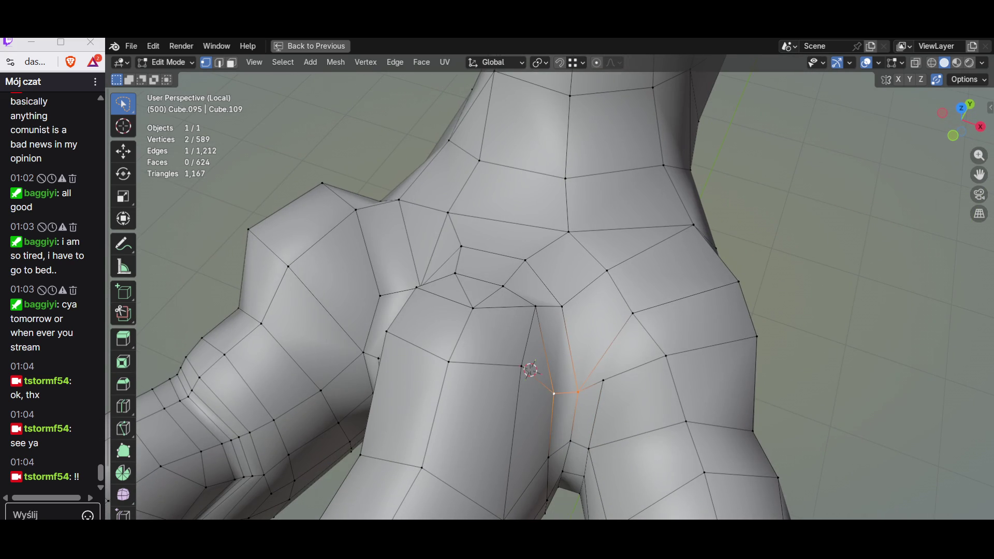
{"action": "left_click", "coordinate": [574, 359]}
{"action": "mouse_move", "coordinate": [573, 359]}
{"action": "middle_mouse_down"}
{"action": "mouse_move", "coordinate": [507, 355]}
{"action": "mouse_move", "coordinate": [559, 365]}
{"action": "mouse_move", "coordinate": [591, 357]}
{"action": "mouse_move", "coordinate": [560, 326]}
{"action": "middle_mouse_up"}
{"action": "key", "text": "g"}
{"action": "key", "text": "z"}
{"action": "left_click", "coordinate": [524, 383]}
Step: Inspect the claw from side views, exit Local View to the full statue and start Ctrl+A apply
{"action": "key", "text": "Tab"}
{"action": "scroll", "coordinate": [559, 327], "scroll_direction": "down", "scroll_amount": 3}
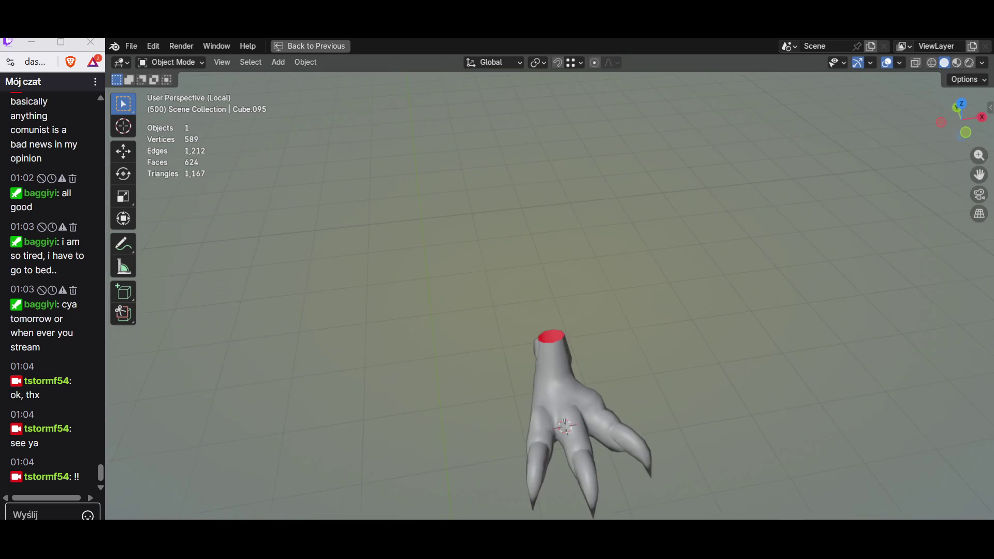
{"action": "key", "text": "a"}
{"action": "middle_click_drag", "start_coordinate": [559, 326], "coordinate": [575, 310]}
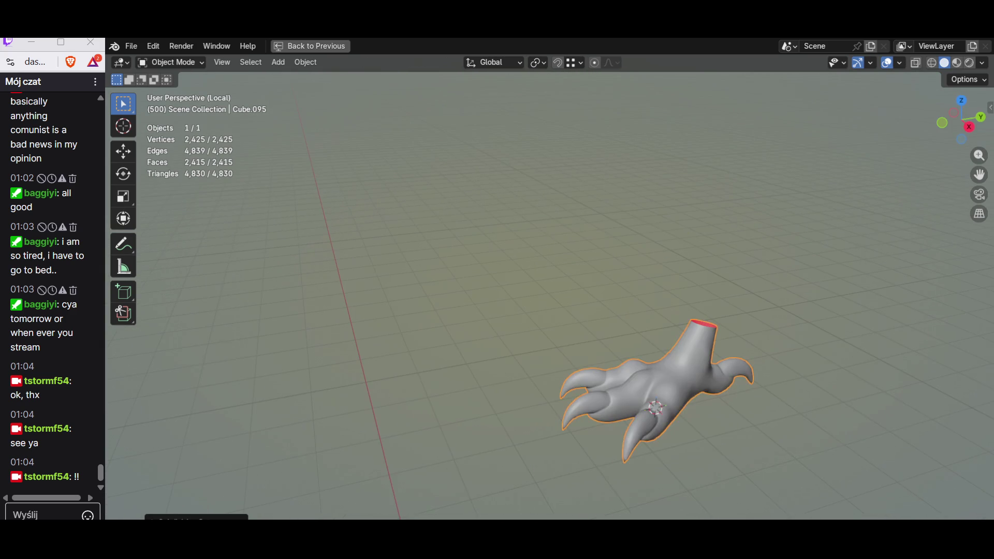
{"action": "key", "text": "Tab"}
{"action": "scroll", "coordinate": [591, 357], "scroll_direction": "up", "scroll_amount": 3}
{"action": "mouse_move", "coordinate": [591, 358]}
{"action": "middle_mouse_down"}
{"action": "mouse_move", "coordinate": [621, 327]}
{"action": "mouse_move", "coordinate": [606, 341]}
{"action": "middle_mouse_up"}
{"action": "key", "text": "Tab"}
{"action": "scroll", "coordinate": [544, 350], "scroll_direction": "down", "scroll_amount": 3}
{"action": "middle_click_drag", "start_coordinate": [606, 342], "coordinate": [660, 326]}
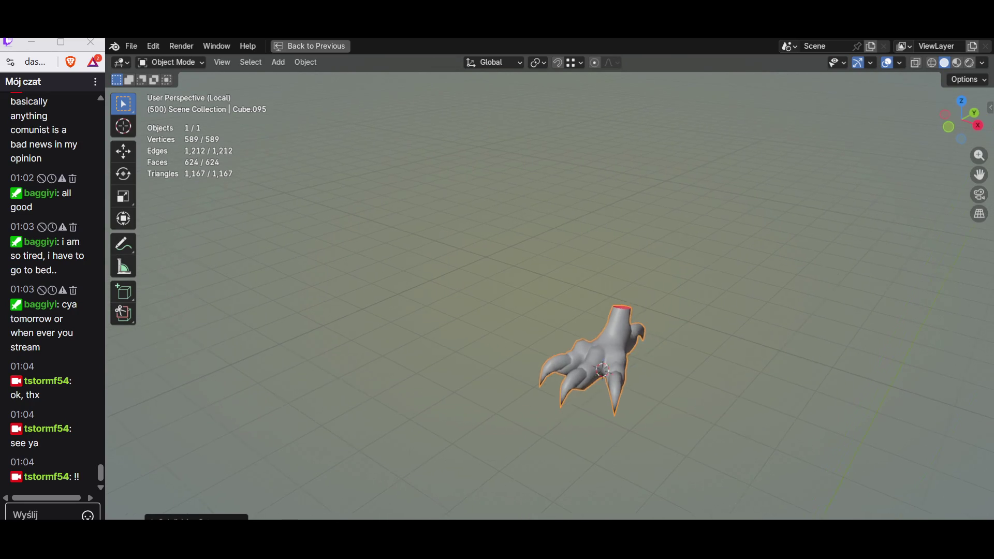
{"action": "key", "text": "KP_Divide"}
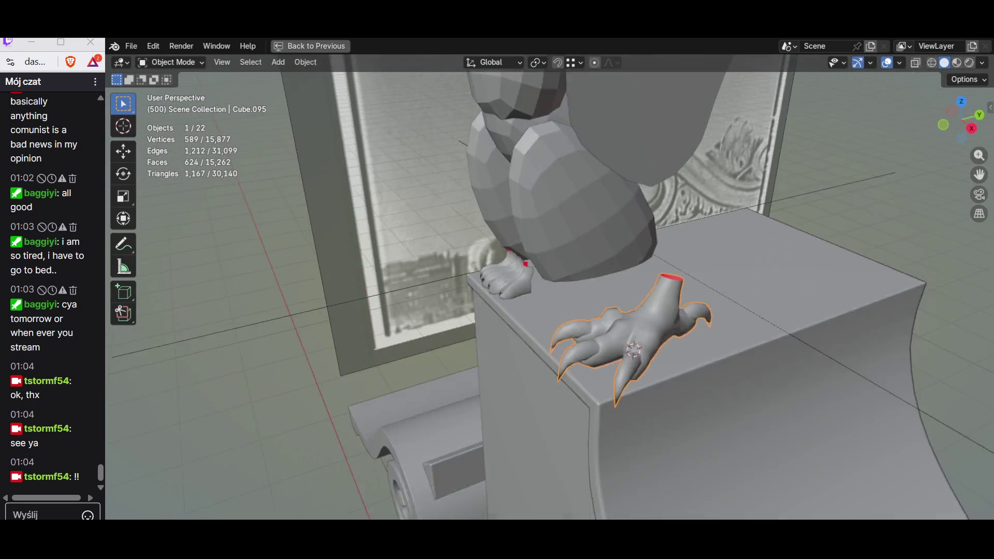
{"action": "scroll", "coordinate": [652, 273], "scroll_direction": "down", "scroll_amount": 3}
{"action": "scroll", "coordinate": [653, 273], "scroll_direction": "down", "scroll_amount": 3}
{"action": "key", "text": "ctrl+a"}
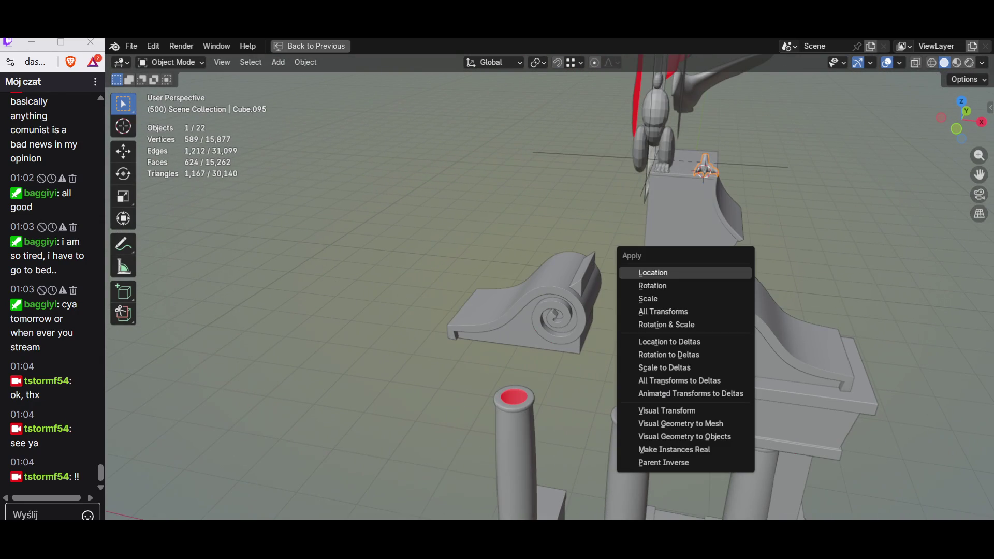
{"action": "left_click", "coordinate": [663, 311]}
{"action": "key", "text": "ctrl+space"}
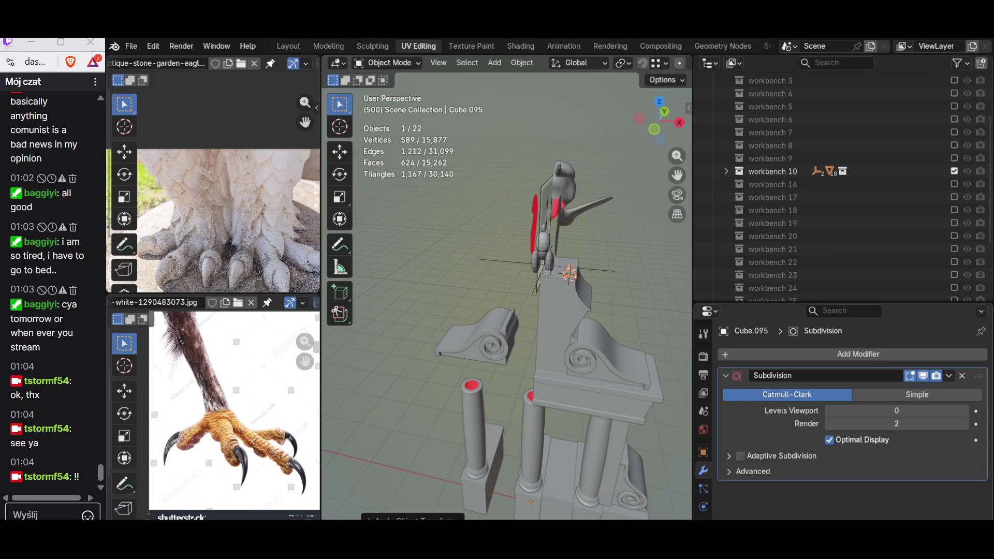
{"action": "left_click", "coordinate": [869, 353]}
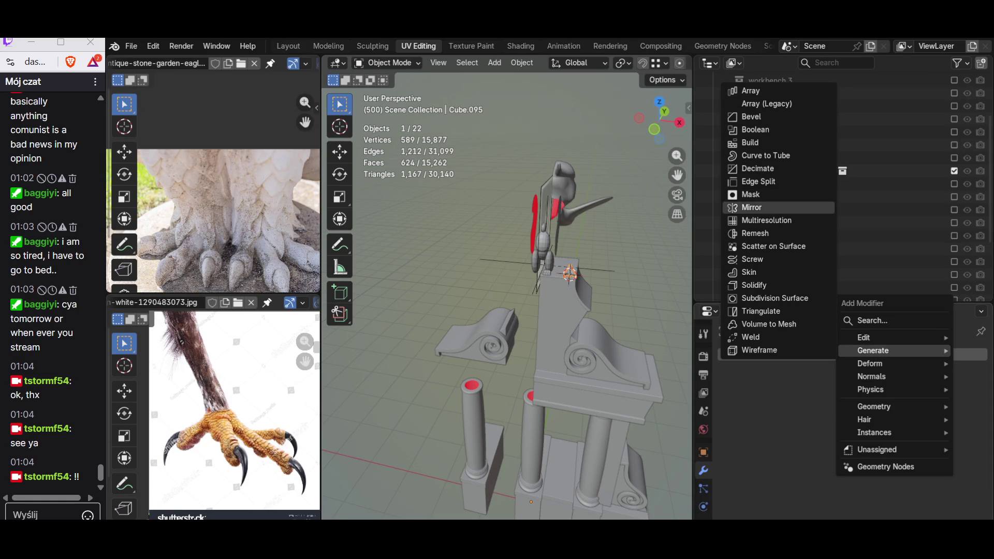
{"action": "left_click", "coordinate": [752, 207]}
{"action": "key", "text": "Tab"}
{"action": "key", "text": "KP_Decimal"}
{"action": "key", "text": "g"}
{"action": "key", "text": "x"}
{"action": "key", "text": "Return"}
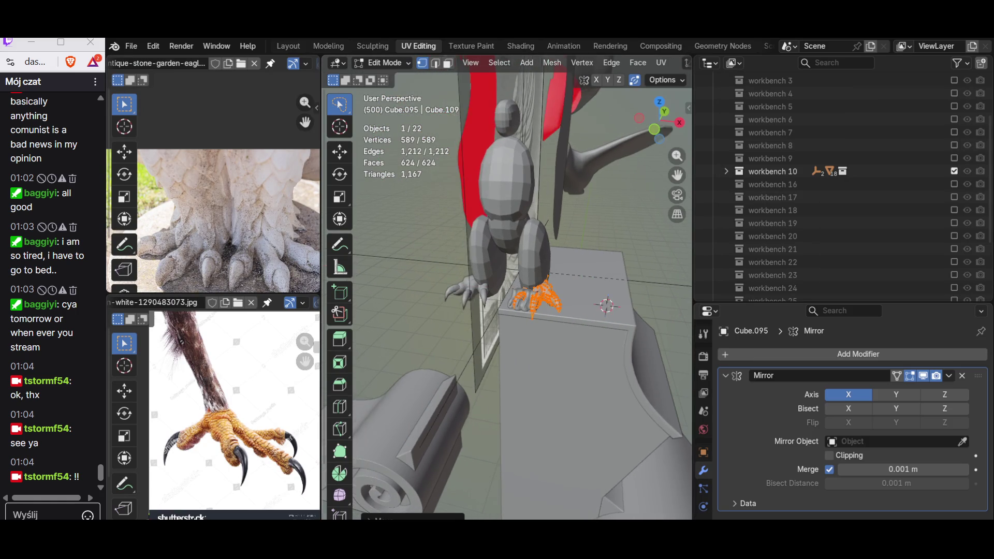
{"action": "scroll", "coordinate": [506, 295], "scroll_direction": "up", "scroll_amount": 3}
{"action": "scroll", "coordinate": [243, 171], "scroll_direction": "up", "scroll_amount": 2}
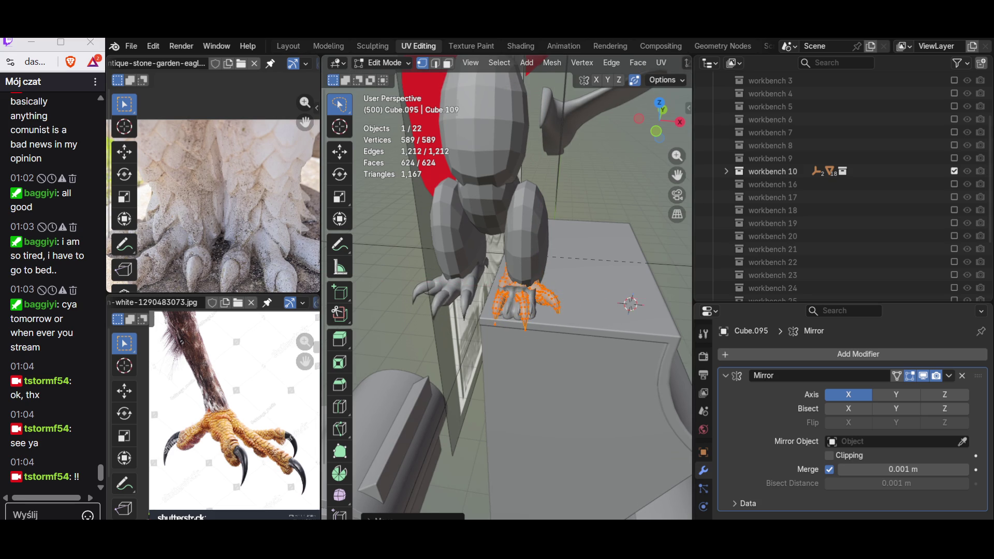
{"action": "middle_click_drag", "start_coordinate": [507, 295], "coordinate": [466, 311]}
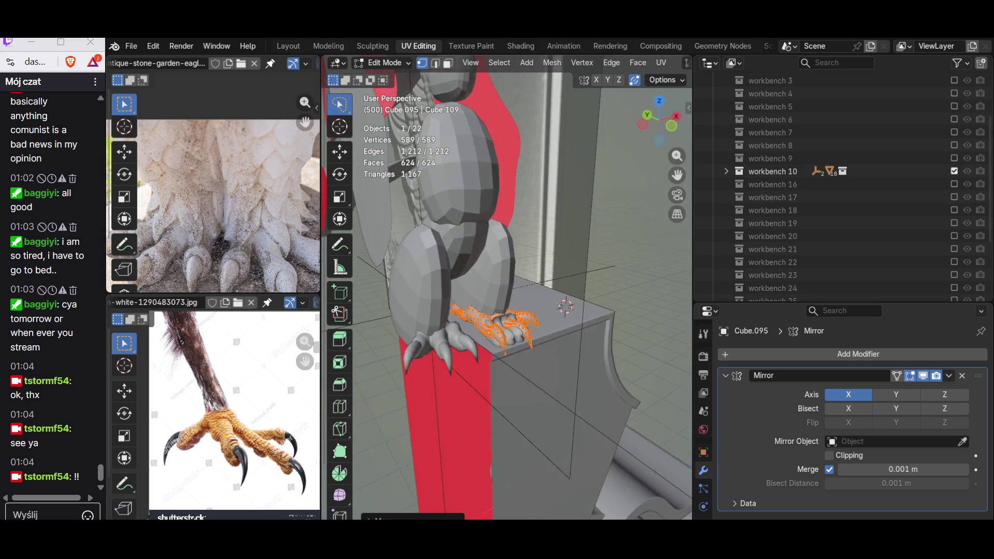
{"action": "scroll", "coordinate": [507, 295], "scroll_direction": "up", "scroll_amount": 2}
{"action": "scroll", "coordinate": [507, 296], "scroll_direction": "up", "scroll_amount": 2}
{"action": "scroll", "coordinate": [506, 295], "scroll_direction": "up", "scroll_amount": 3}
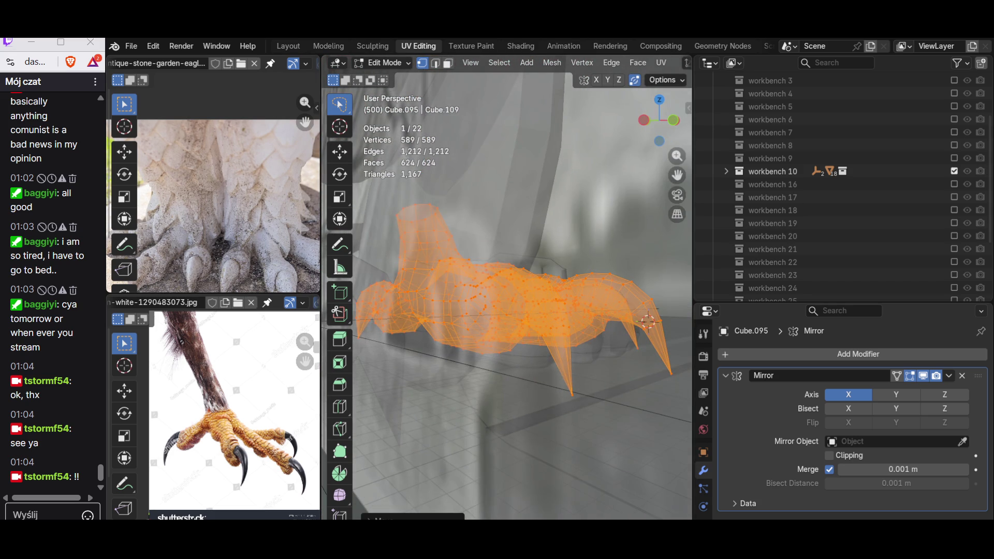
{"action": "key", "text": "alt+z"}
{"action": "key", "text": "g"}
{"action": "key", "text": "z"}
{"action": "left_click", "coordinate": [493, 374]}
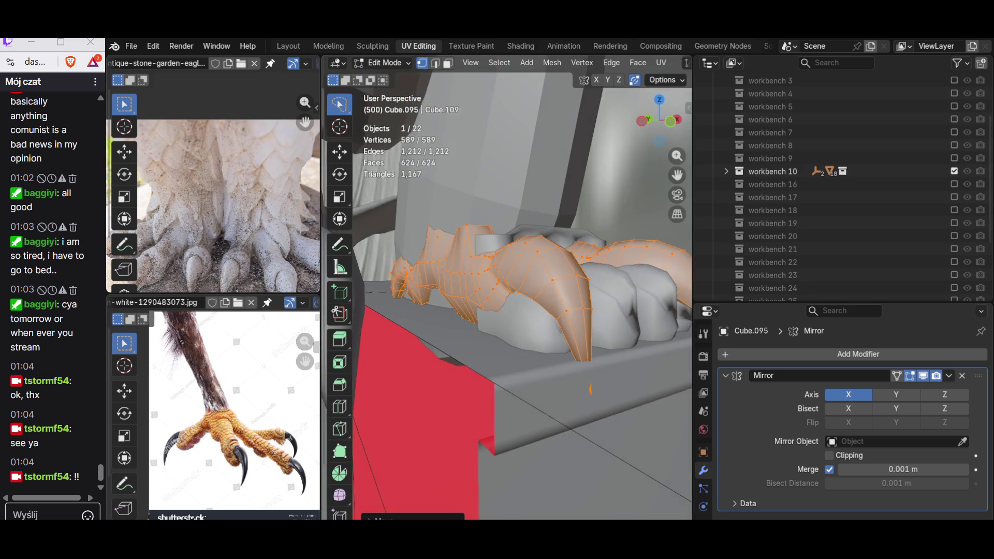
{"action": "middle_click_drag", "start_coordinate": [493, 374], "coordinate": [466, 365]}
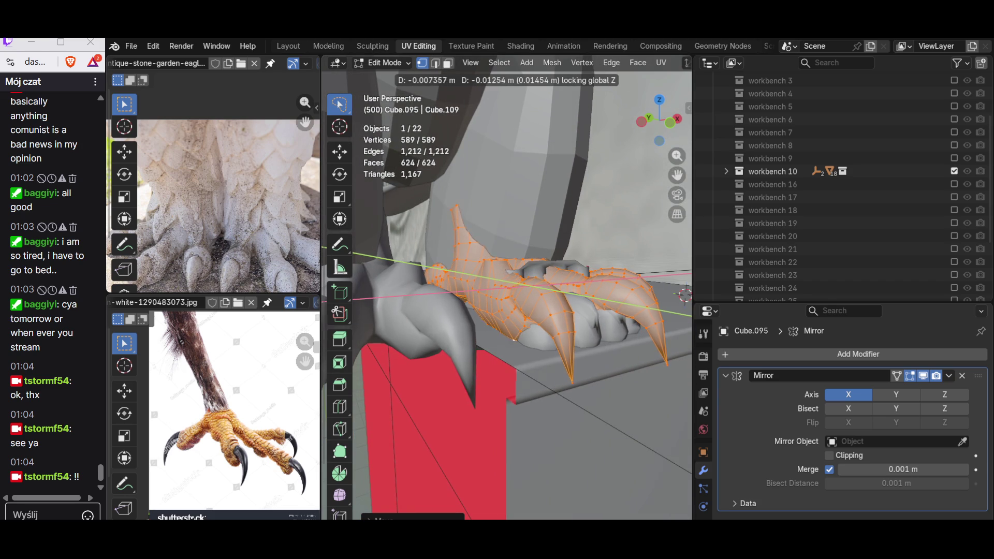
{"action": "left_click", "coordinate": [683, 293]}
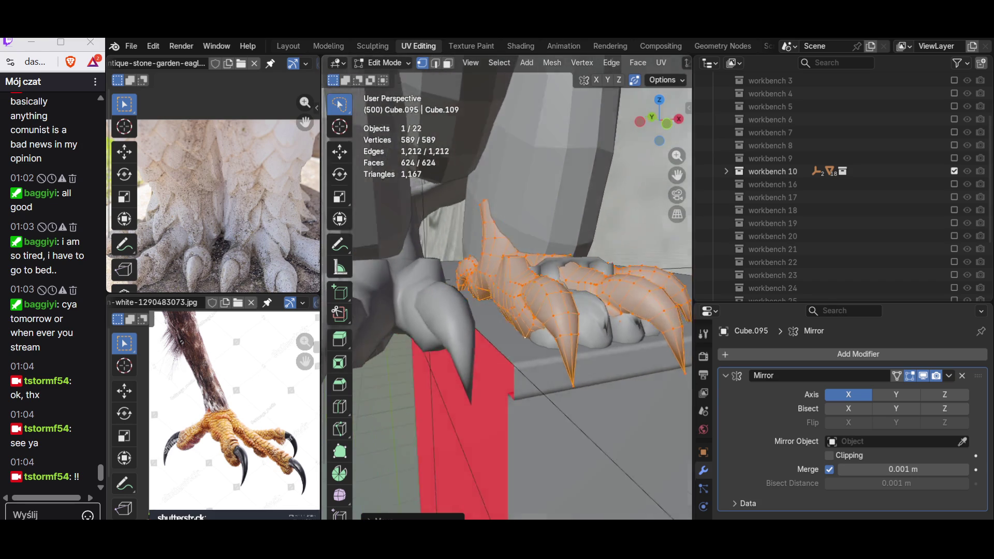
{"action": "middle_click_drag", "start_coordinate": [683, 294], "coordinate": [621, 302]}
{"action": "middle_click_drag", "start_coordinate": [544, 350], "coordinate": [497, 349]}
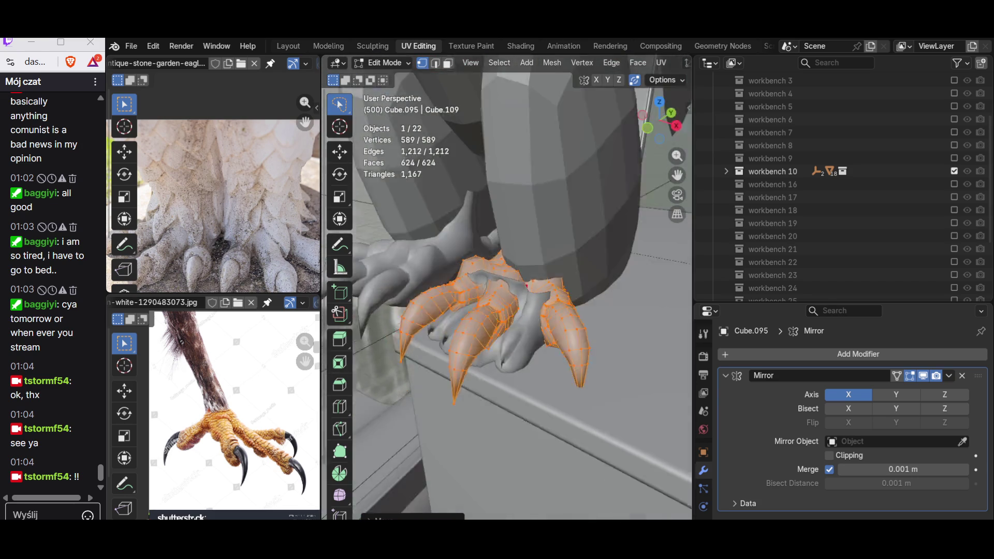
{"action": "key", "text": "Tab"}
{"action": "left_click", "coordinate": [497, 350]}
{"action": "key", "text": "x"}
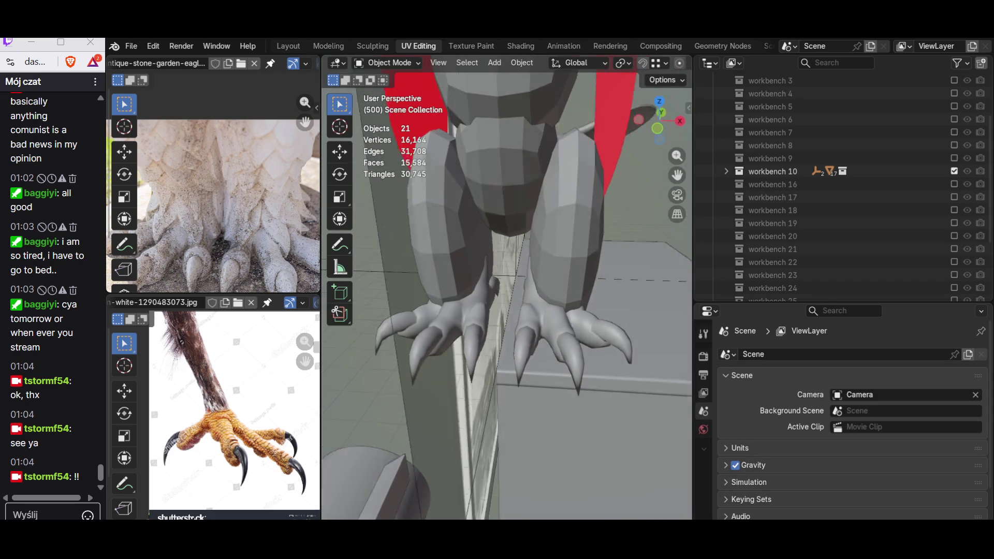
{"action": "mouse_move", "coordinate": [505, 311]}
{"action": "middle_mouse_down"}
{"action": "mouse_move", "coordinate": [544, 311]}
{"action": "mouse_move", "coordinate": [481, 311]}
{"action": "middle_mouse_up"}
{"action": "scroll", "coordinate": [505, 311], "scroll_direction": "down", "scroll_amount": 3}
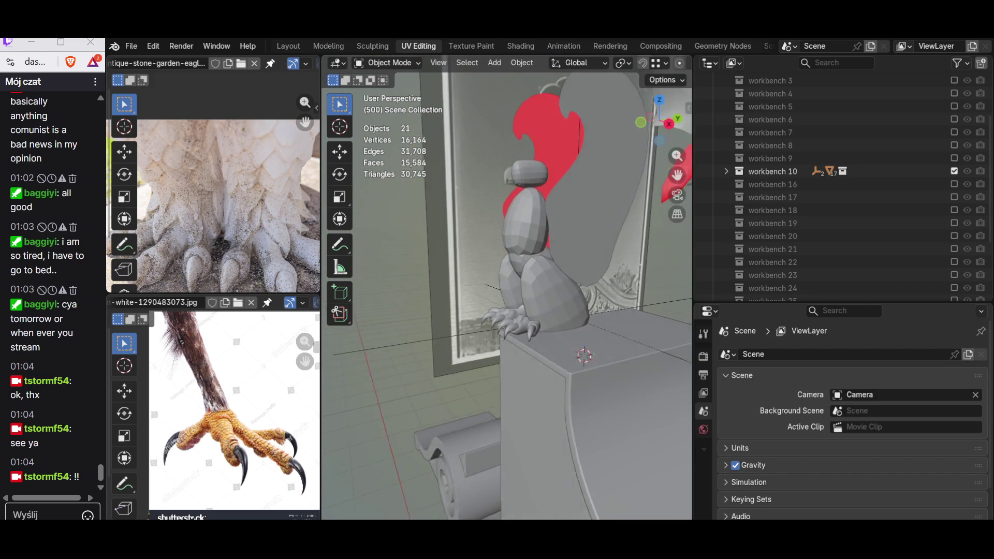
{"action": "scroll", "coordinate": [213, 205], "scroll_direction": "down", "scroll_amount": 2}
{"action": "scroll", "coordinate": [260, 388], "scroll_direction": "down", "scroll_amount": 2}
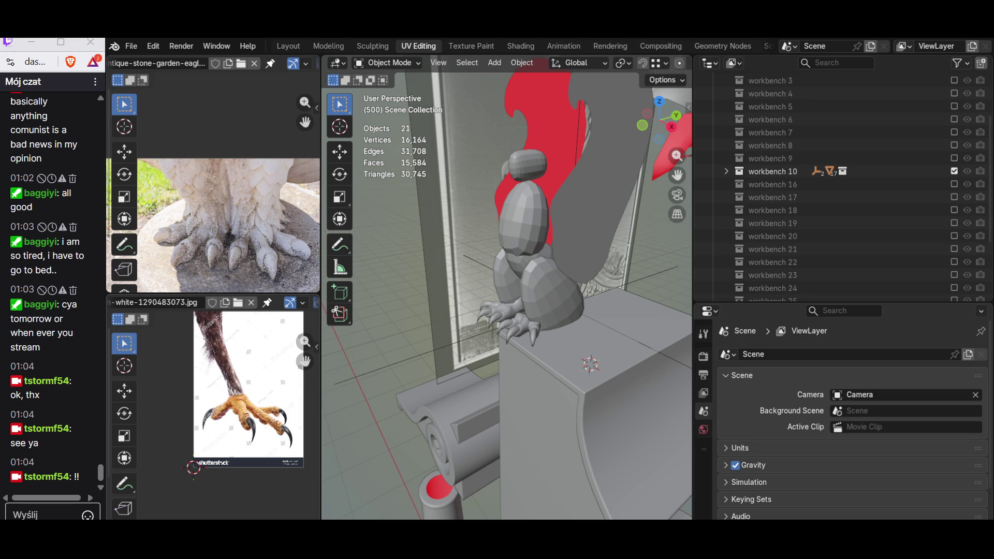
{"action": "middle_click_drag", "start_coordinate": [544, 310], "coordinate": [505, 272]}
Step: Select the bird head Cube.094 and delete the stray vertices not linked to it
{"action": "left_click", "coordinate": [528, 233]}
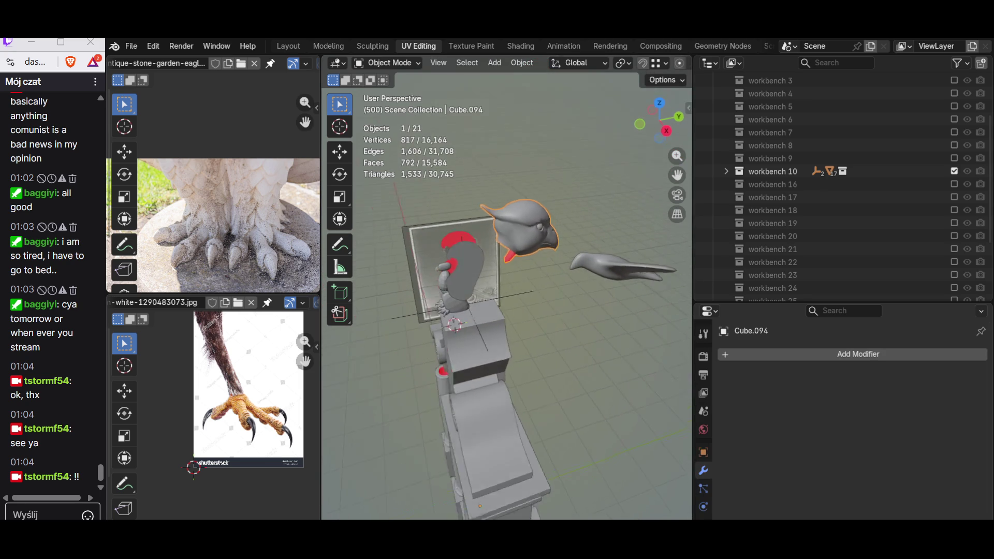
{"action": "scroll", "coordinate": [504, 256], "scroll_direction": "up", "scroll_amount": 3}
{"action": "key", "text": "alt+a"}
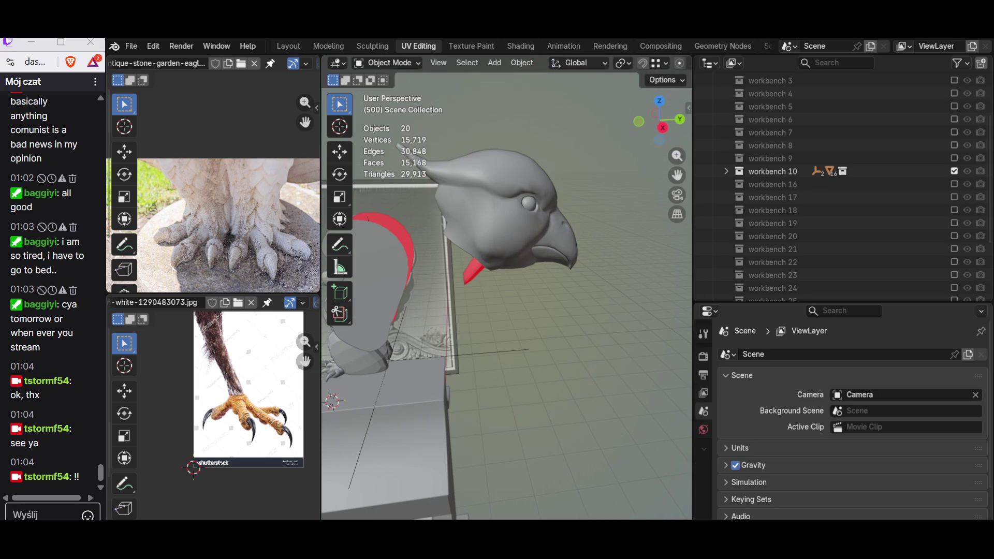
{"action": "left_click", "coordinate": [505, 210]}
{"action": "key", "text": "Tab"}
{"action": "scroll", "coordinate": [506, 233], "scroll_direction": "up", "scroll_amount": 2}
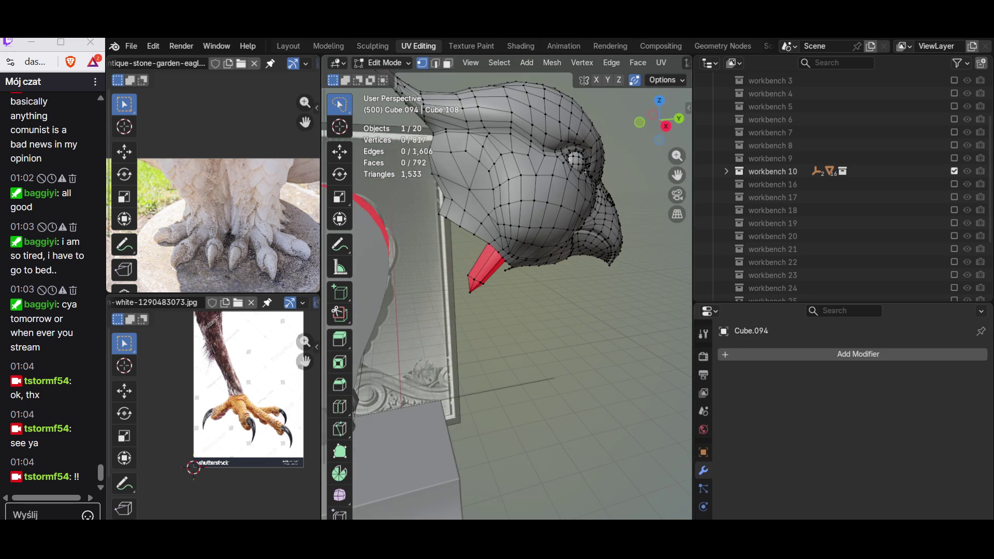
{"action": "key", "text": "l"}
{"action": "middle_click_drag", "start_coordinate": [561, 182], "coordinate": [479, 287]}
{"action": "key", "text": "alt+a"}
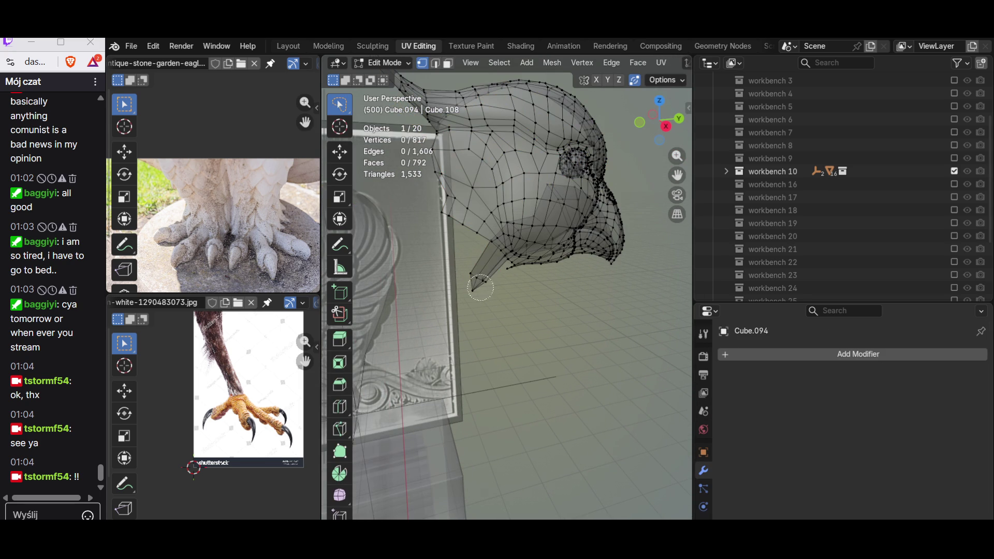
{"action": "key", "text": "x"}
{"action": "left_click", "coordinate": [439, 192]}
Step: Turn the whole head mesh around 180 degrees about the Z axis
{"action": "key", "text": "a"}
{"action": "scroll", "coordinate": [439, 193], "scroll_direction": "down", "scroll_amount": 3}
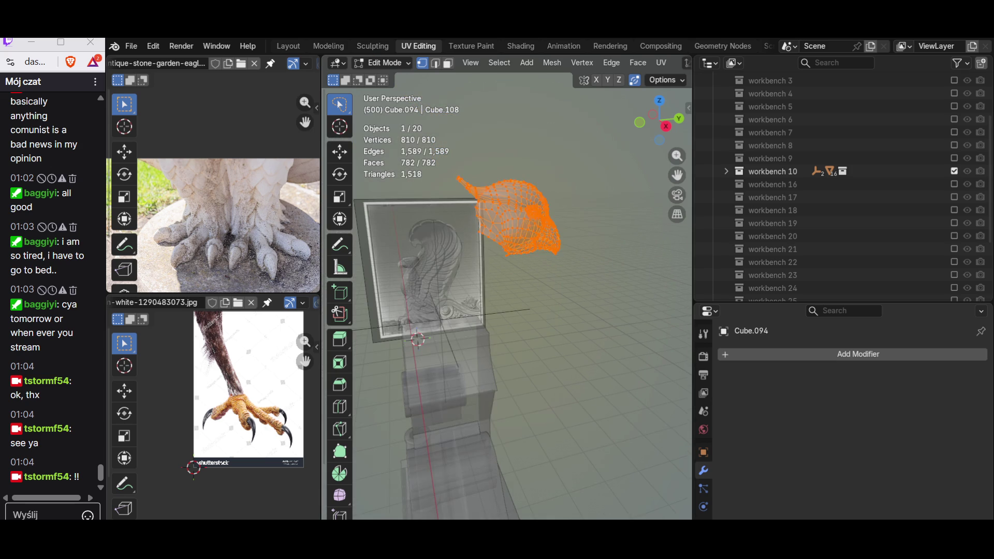
{"action": "scroll", "coordinate": [438, 193], "scroll_direction": "down", "scroll_amount": 2}
{"action": "middle_click_drag", "start_coordinate": [466, 310], "coordinate": [489, 295]}
{"action": "key", "text": "r"}
{"action": "key", "text": "z"}
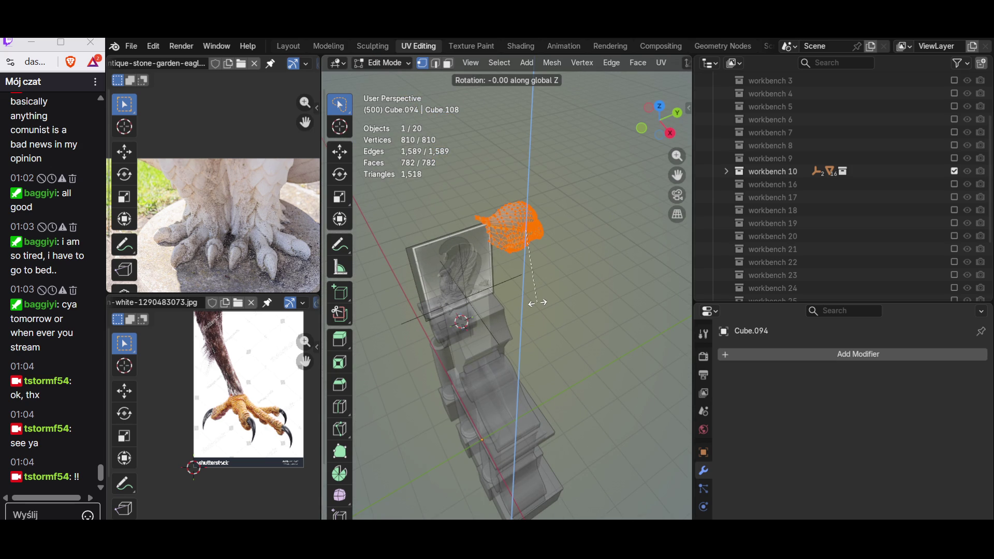
{"action": "type", "text": "180"}
{"action": "key", "text": "Return"}
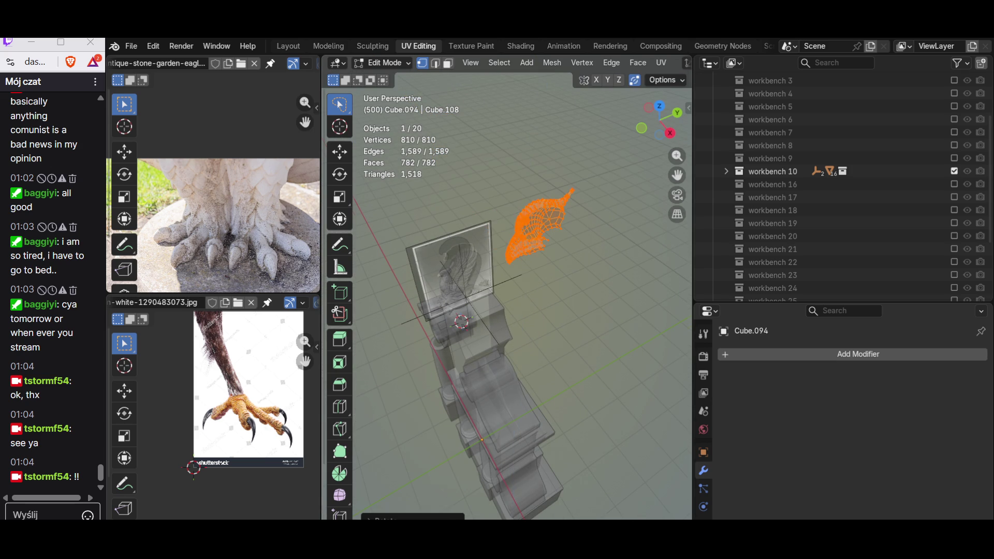
{"action": "scroll", "coordinate": [537, 302], "scroll_direction": "up", "scroll_amount": 3}
Step: Shift the head along X toward the statue's body on the pedestal
{"action": "middle_click_drag", "start_coordinate": [537, 302], "coordinate": [505, 326]}
{"action": "scroll", "coordinate": [506, 295], "scroll_direction": "up", "scroll_amount": 2}
{"action": "scroll", "coordinate": [513, 200], "scroll_direction": "down", "scroll_amount": 5}
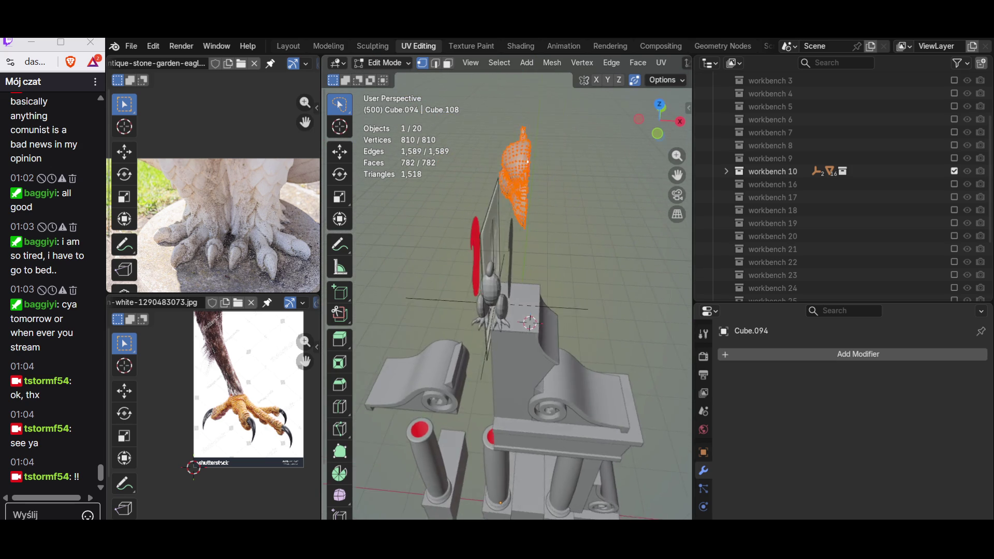
{"action": "middle_click_drag", "start_coordinate": [513, 200], "coordinate": [543, 256]}
{"action": "scroll", "coordinate": [506, 287], "scroll_direction": "up", "scroll_amount": 4}
{"action": "middle_click_drag", "start_coordinate": [506, 287], "coordinate": [506, 257]}
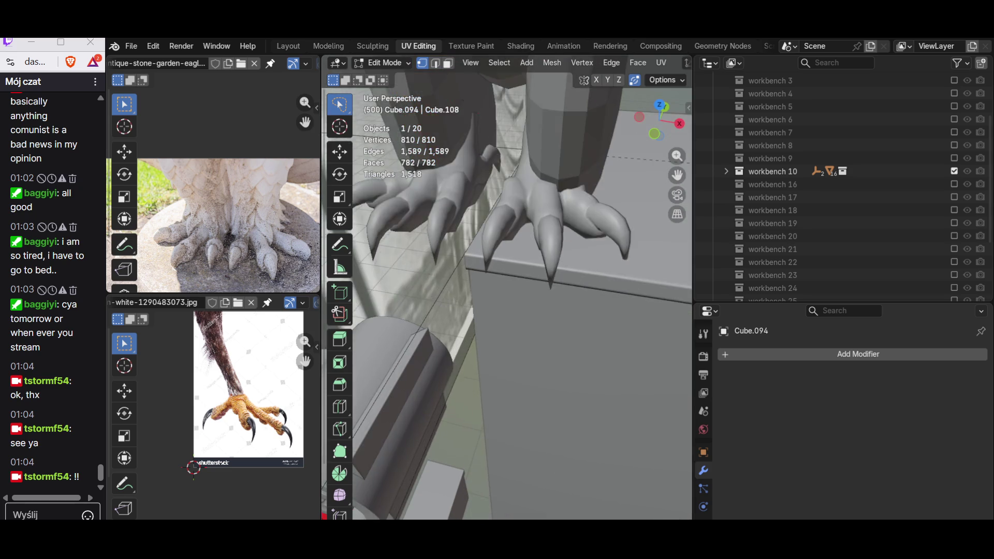
{"action": "key", "text": "g"}
{"action": "scroll", "coordinate": [507, 296], "scroll_direction": "down", "scroll_amount": 3}
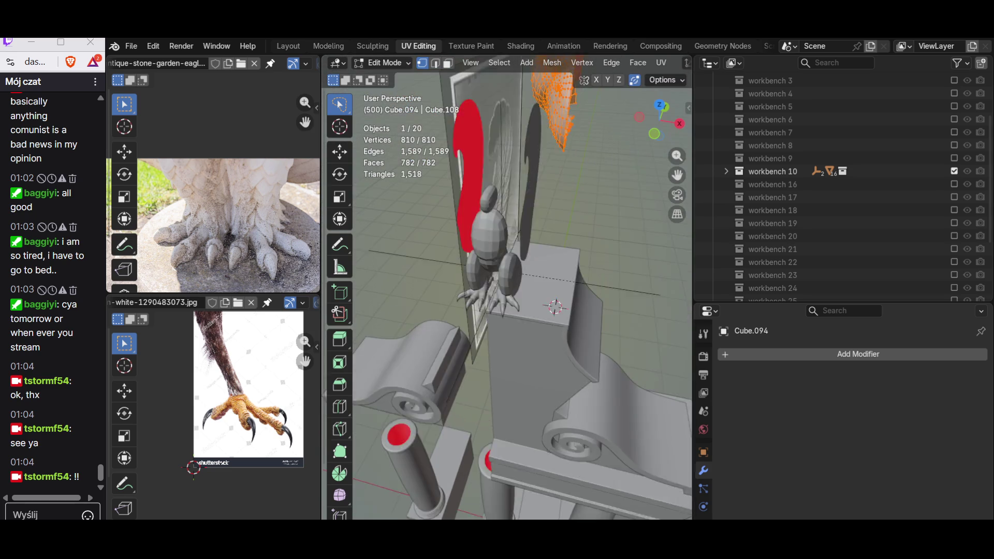
{"action": "scroll", "coordinate": [506, 295], "scroll_direction": "down", "scroll_amount": 2}
{"action": "scroll", "coordinate": [506, 295], "scroll_direction": "up", "scroll_amount": 2}
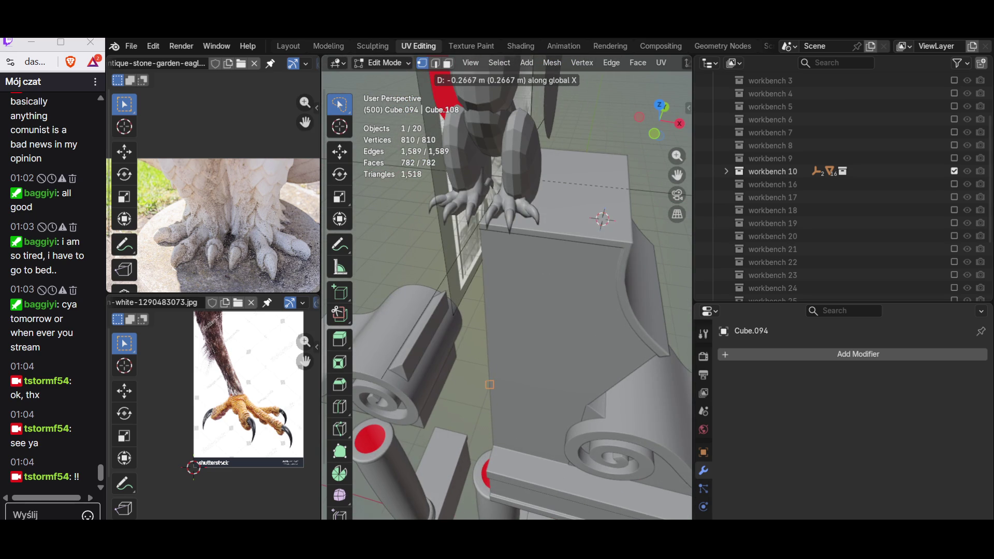
{"action": "key", "text": "Return"}
Step: Shrink the head mesh in two scaling passes from a top-down view
{"action": "middle_click_drag", "start_coordinate": [507, 295], "coordinate": [543, 326]}
{"action": "middle_click_drag", "start_coordinate": [507, 295], "coordinate": [506, 233]}
{"action": "key", "text": "Tab"}
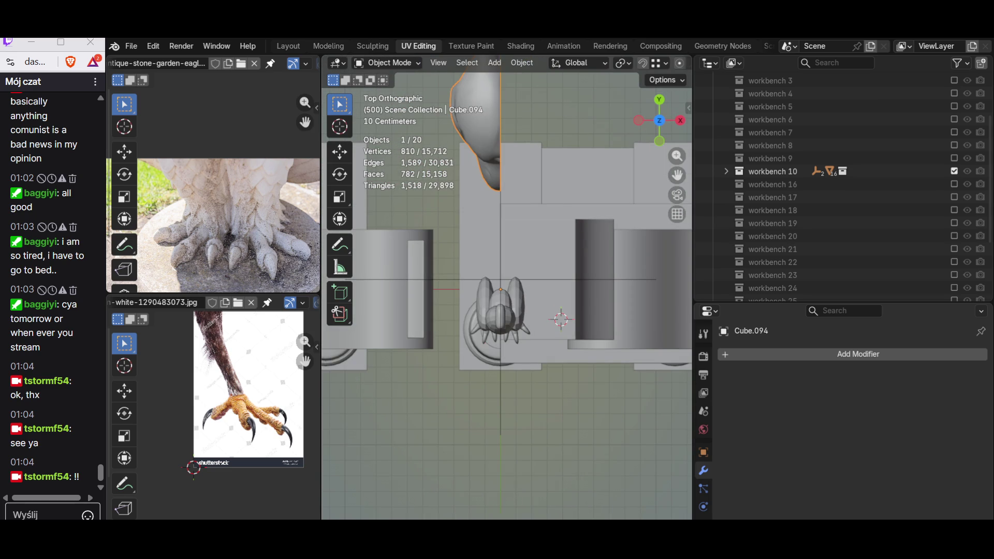
{"action": "key", "text": "Tab"}
{"action": "key", "text": "s"}
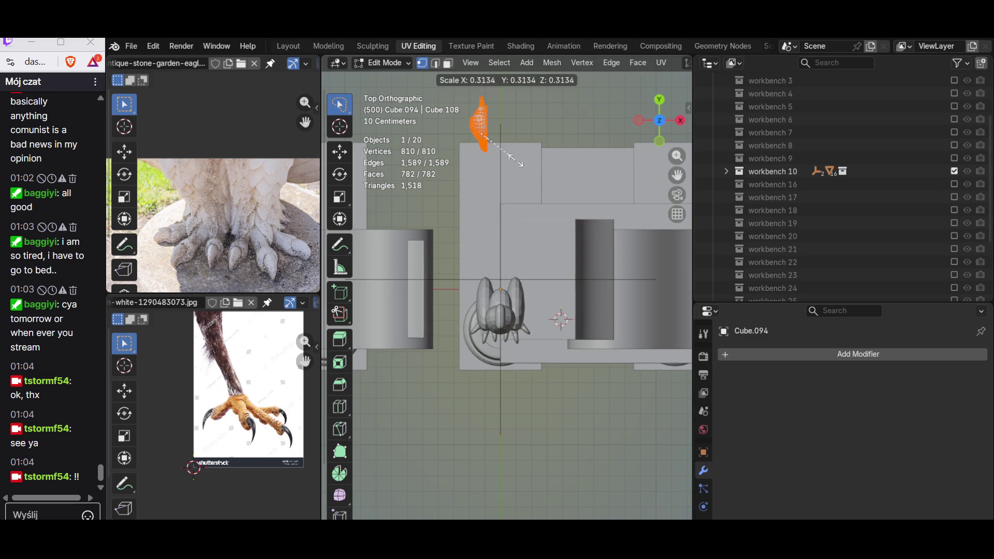
{"action": "left_click", "coordinate": [520, 163]}
{"action": "key", "text": "s"}
{"action": "left_click", "coordinate": [519, 164]}
Step: From the top view move the head along Y and then vertically onto the body
{"action": "mouse_move", "coordinate": [519, 163]}
{"action": "middle_mouse_down"}
{"action": "mouse_move", "coordinate": [505, 233]}
{"action": "mouse_move", "coordinate": [514, 257]}
{"action": "middle_mouse_up"}
{"action": "scroll", "coordinate": [507, 287], "scroll_direction": "down", "scroll_amount": 5}
{"action": "key", "text": "KP_7"}
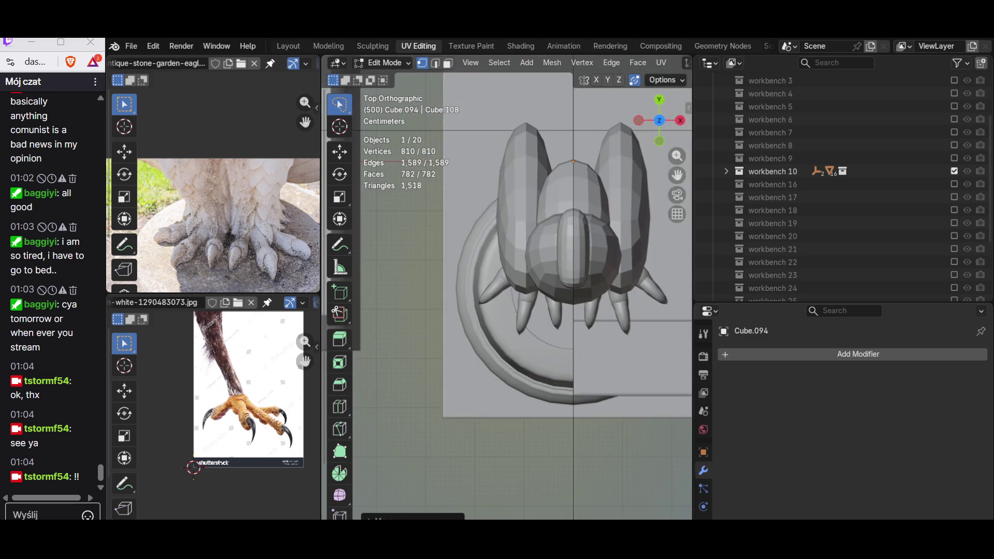
{"action": "scroll", "coordinate": [507, 287], "scroll_direction": "down", "scroll_amount": 3}
{"action": "scroll", "coordinate": [507, 287], "scroll_direction": "down", "scroll_amount": 2}
{"action": "key", "text": "g"}
{"action": "key", "text": "y"}
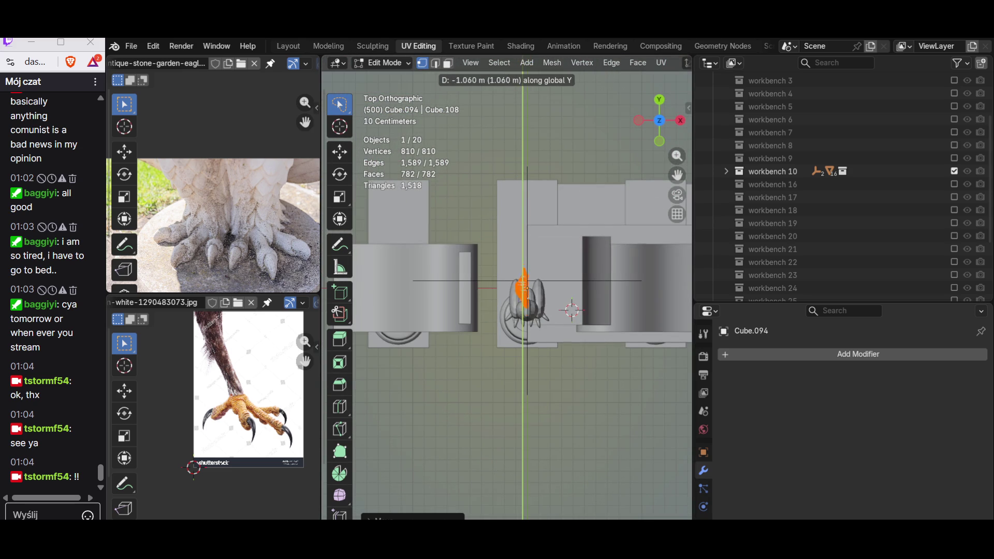
{"action": "middle_click_drag", "start_coordinate": [505, 311], "coordinate": [544, 256]}
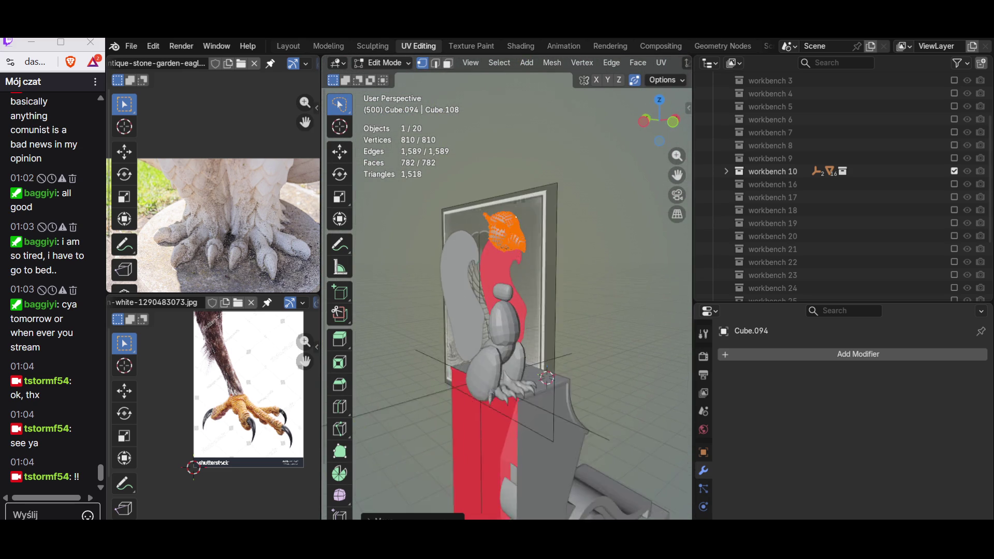
Step: Confirm the head's placement and pick a single vertex, checking it in see-through view
{"action": "key", "text": "Return"}
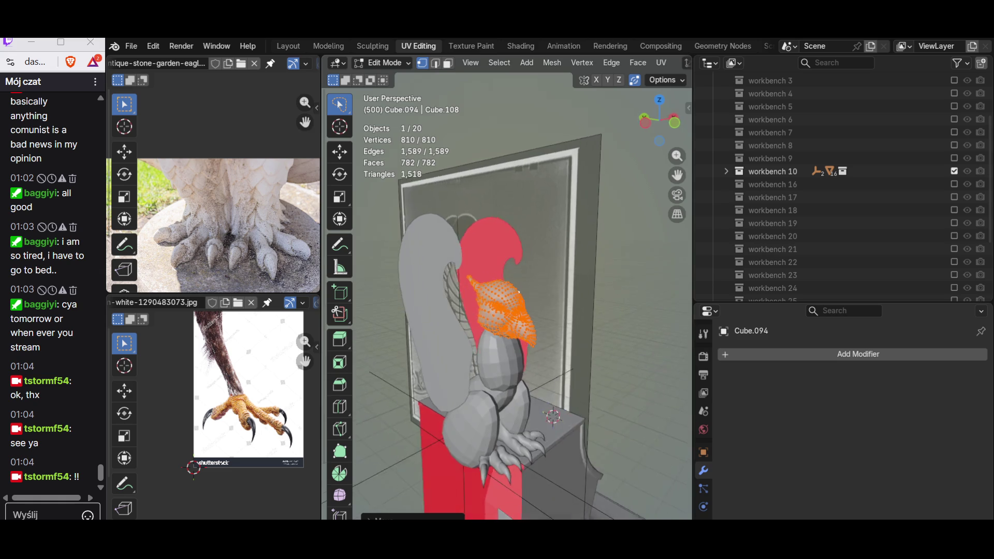
{"action": "scroll", "coordinate": [505, 296], "scroll_direction": "up", "scroll_amount": 4}
{"action": "middle_click_drag", "start_coordinate": [505, 295], "coordinate": [583, 280]}
{"action": "left_click", "coordinate": [531, 185]}
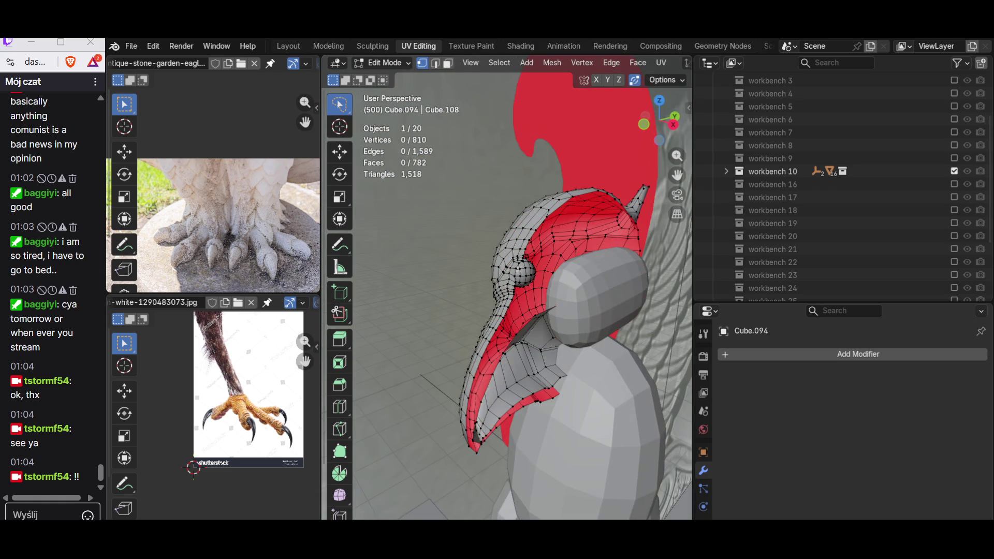
{"action": "middle_click_drag", "start_coordinate": [506, 296], "coordinate": [544, 280]}
{"action": "scroll", "coordinate": [505, 295], "scroll_direction": "up", "scroll_amount": 2}
{"action": "key", "text": "alt+z"}
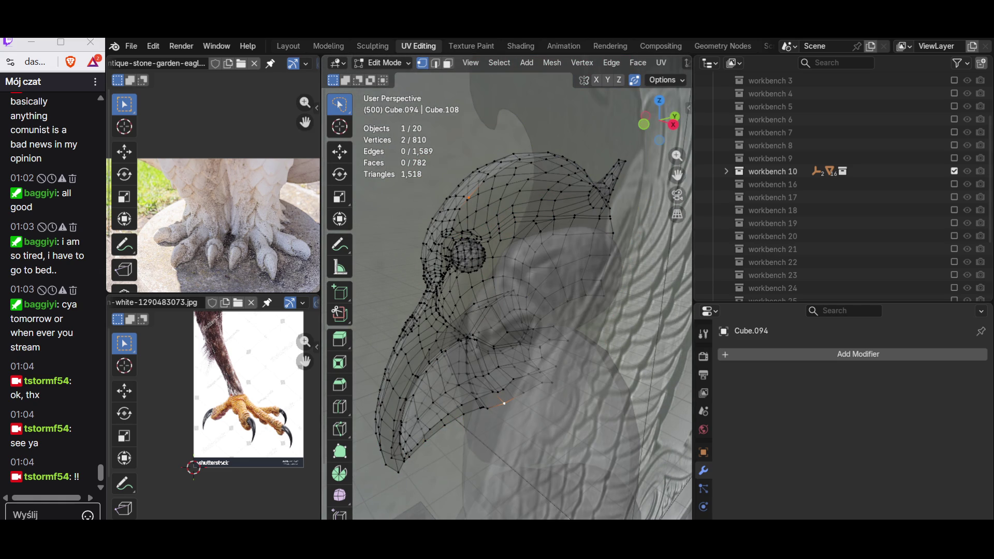
{"action": "key", "text": "alt+z"}
{"action": "middle_click_drag", "start_coordinate": [504, 403], "coordinate": [511, 383]}
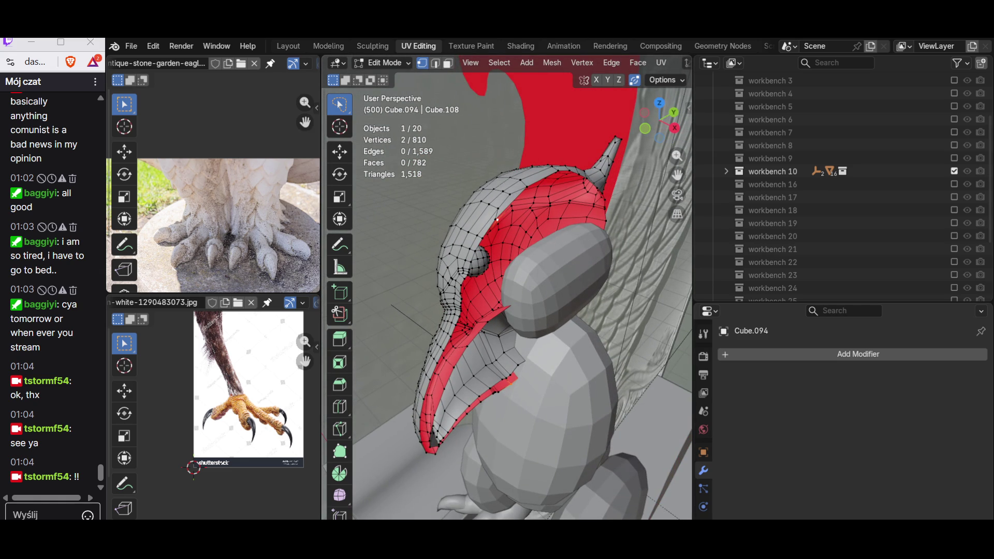
{"action": "scroll", "coordinate": [497, 220], "scroll_direction": "up", "scroll_amount": 3}
Step: Slide the selected vertex along its edge twice with Shift+V
{"action": "key", "text": "shift+v"}
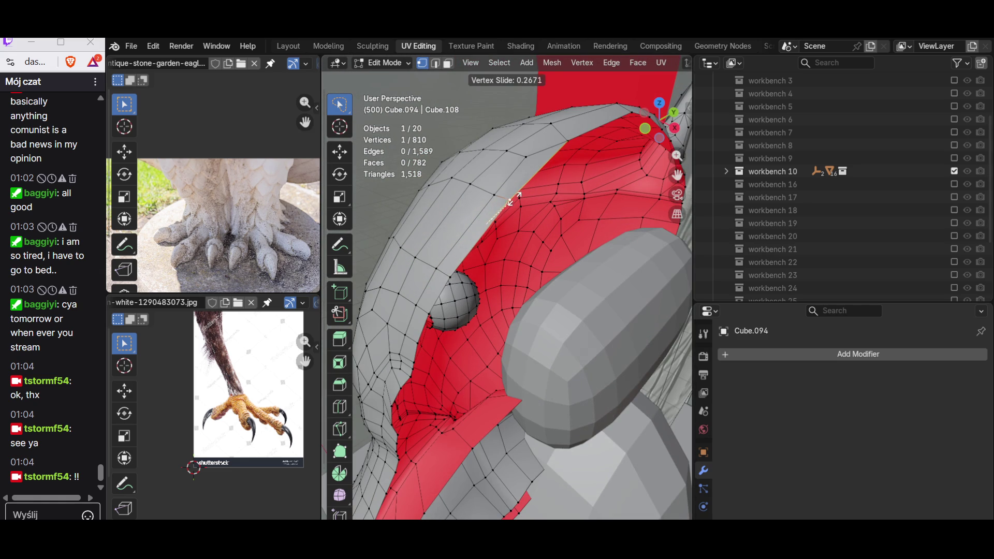
{"action": "left_click", "coordinate": [512, 200]}
{"action": "key", "text": "shift+v"}
{"action": "left_click", "coordinate": [512, 200]}
{"action": "mouse_move", "coordinate": [512, 199]}
{"action": "middle_mouse_down"}
{"action": "mouse_move", "coordinate": [479, 80]}
{"action": "mouse_move", "coordinate": [510, 325]}
{"action": "middle_mouse_up"}
{"action": "scroll", "coordinate": [510, 325], "scroll_direction": "down", "scroll_amount": 2}
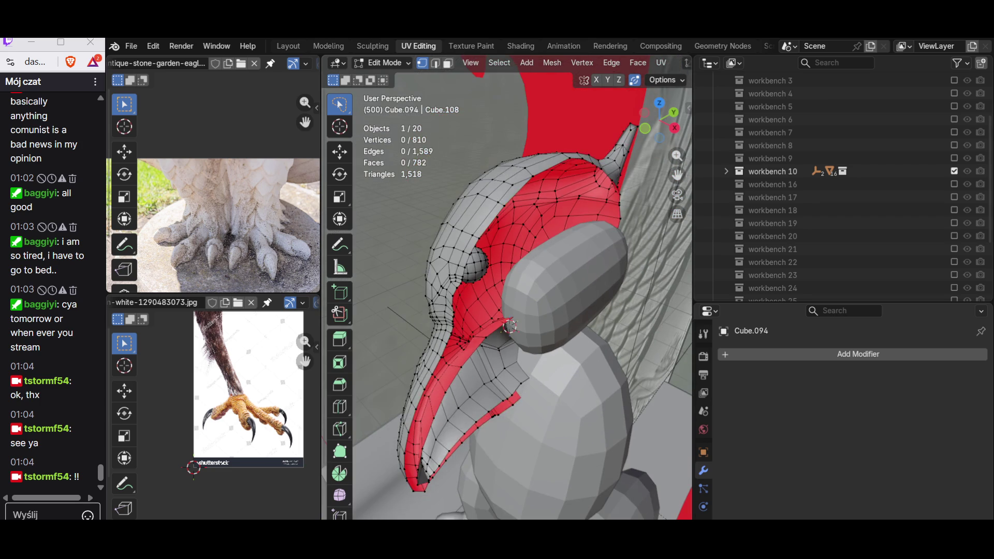
Step: Set the head object's origin point from the object context menu
{"action": "key", "text": "Tab"}
{"action": "scroll", "coordinate": [511, 325], "scroll_direction": "up", "scroll_amount": 2}
{"action": "right_click", "coordinate": [466, 335]}
{"action": "left_click", "coordinate": [587, 362]}
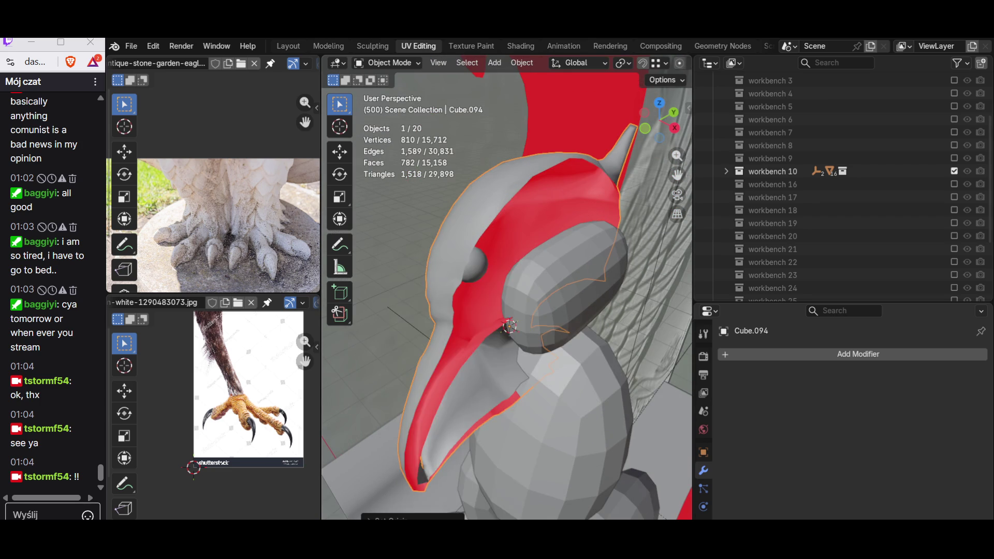
{"action": "middle_click_drag", "start_coordinate": [587, 362], "coordinate": [501, 291]}
{"action": "key", "text": "Tab"}
{"action": "scroll", "coordinate": [501, 291], "scroll_direction": "up", "scroll_amount": 2}
Step: Choose the transform pivot and shrink the whole head mesh once more
{"action": "key", "text": "period"}
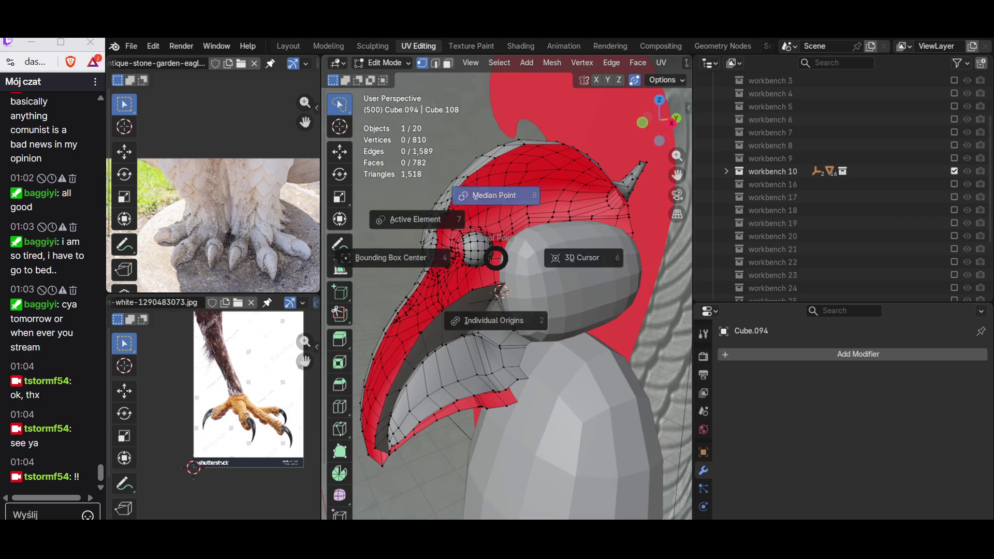
{"action": "key", "text": "a"}
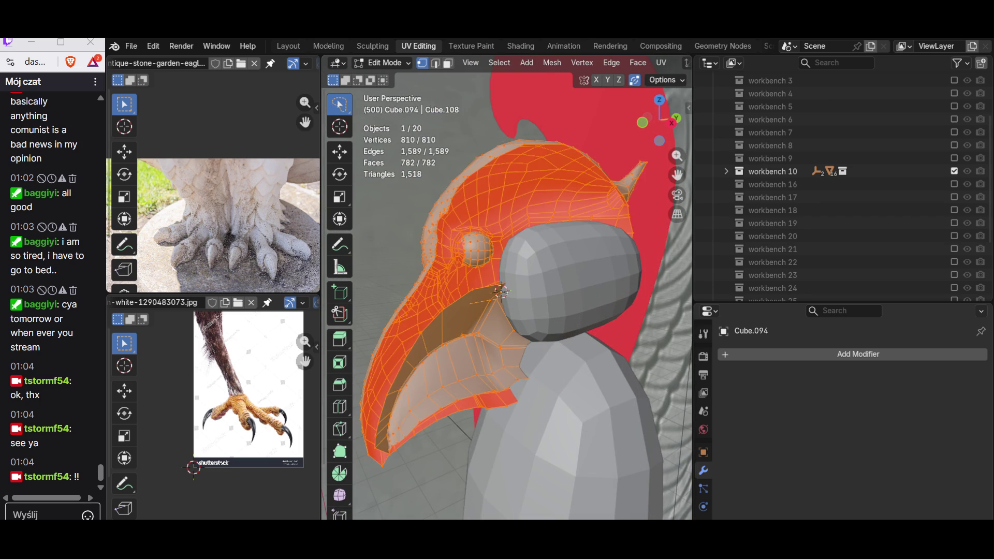
{"action": "key", "text": "alt+z"}
{"action": "key", "text": "s"}
{"action": "left_click", "coordinate": [522, 286]}
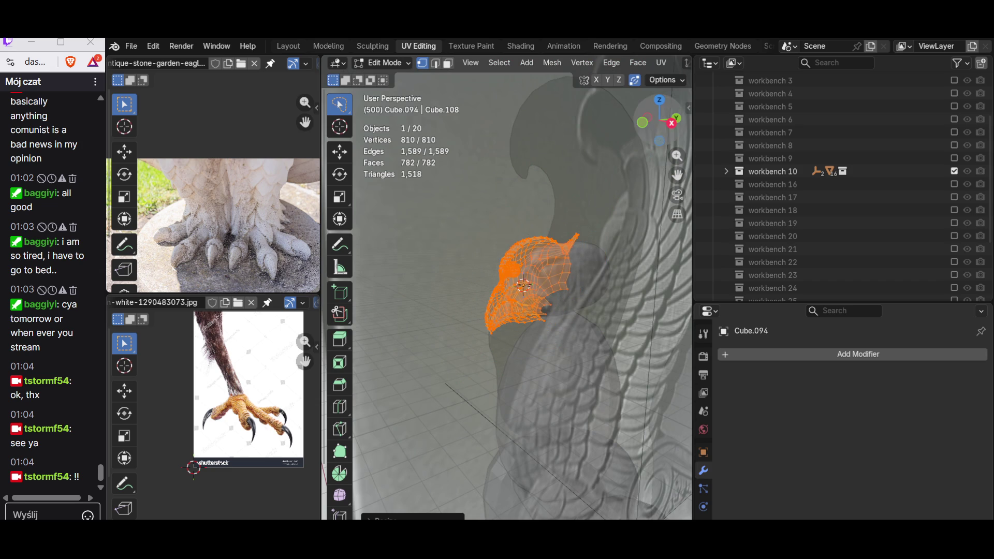
{"action": "key", "text": "alt+z"}
Step: From the side view tilt, move and rotate the head onto the neck, then end editing
{"action": "key", "text": "KP_3"}
{"action": "scroll", "coordinate": [522, 287], "scroll_direction": "down", "scroll_amount": 1}
{"action": "key", "text": "alt+z"}
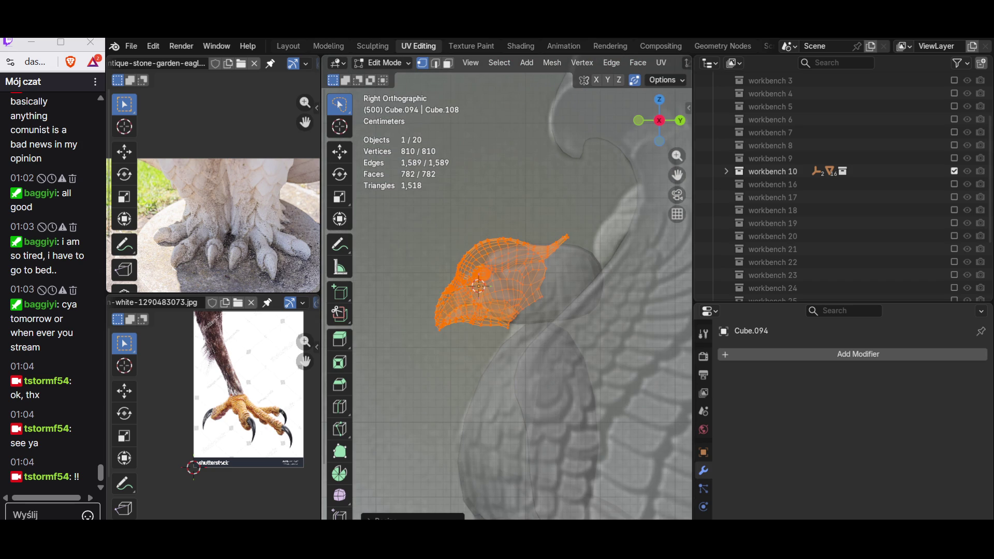
{"action": "key", "text": "r"}
{"action": "left_click", "coordinate": [553, 281]}
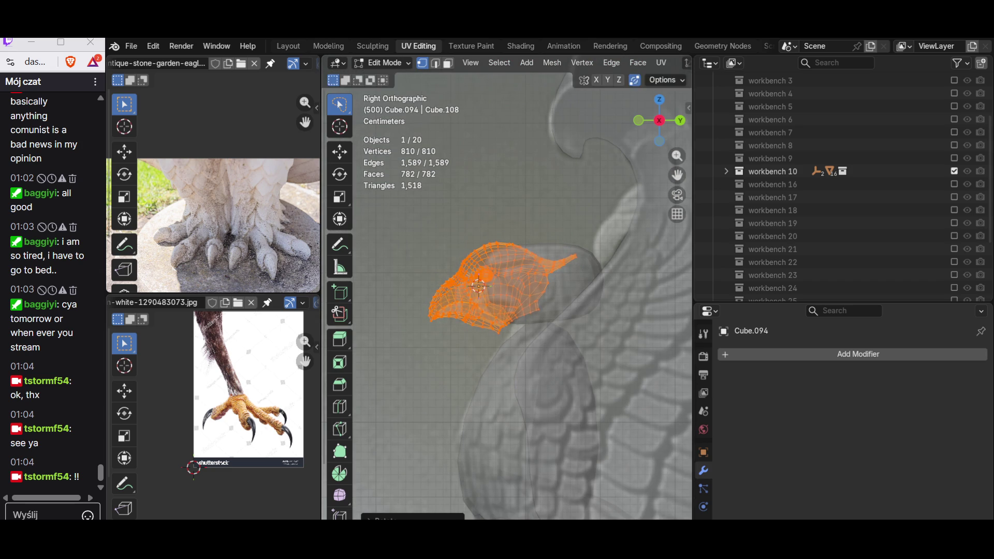
{"action": "key", "text": "g"}
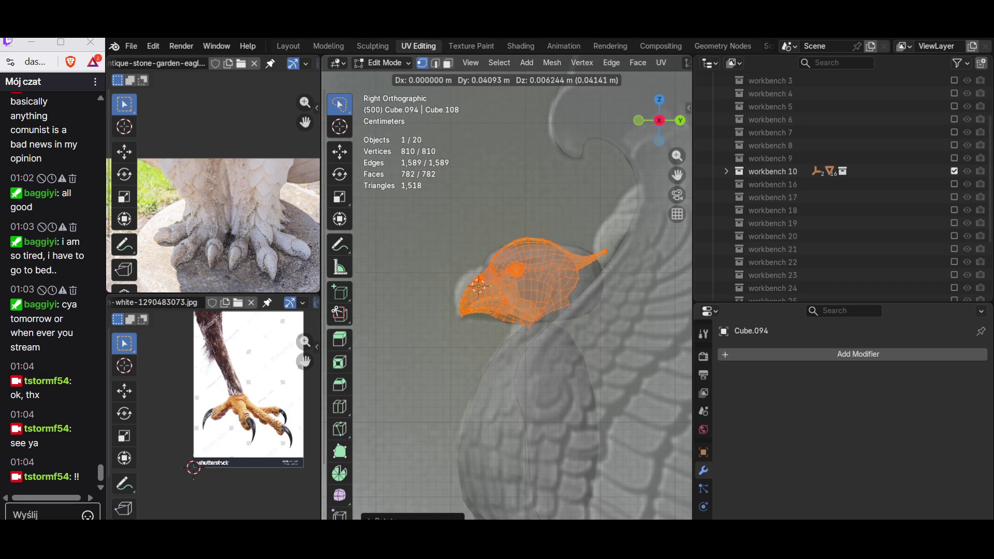
{"action": "left_click", "coordinate": [577, 284]}
{"action": "key", "text": "r"}
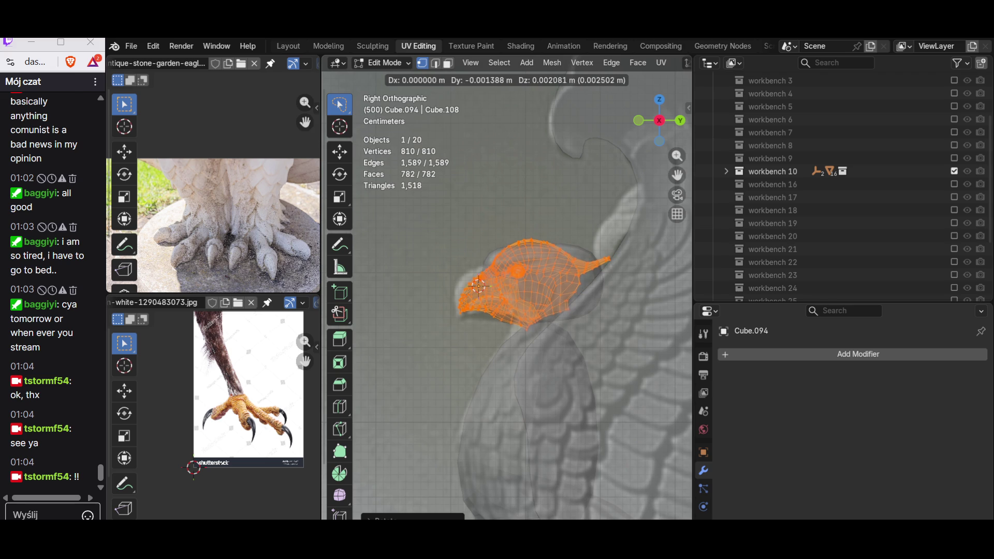
{"action": "left_click", "coordinate": [479, 287]}
{"action": "mouse_move", "coordinate": [480, 286]}
{"action": "middle_mouse_down"}
{"action": "mouse_move", "coordinate": [444, 308]}
{"action": "mouse_move", "coordinate": [452, 318]}
{"action": "middle_mouse_up"}
{"action": "key", "text": "Tab"}
{"action": "key", "text": "ctrl+1"}
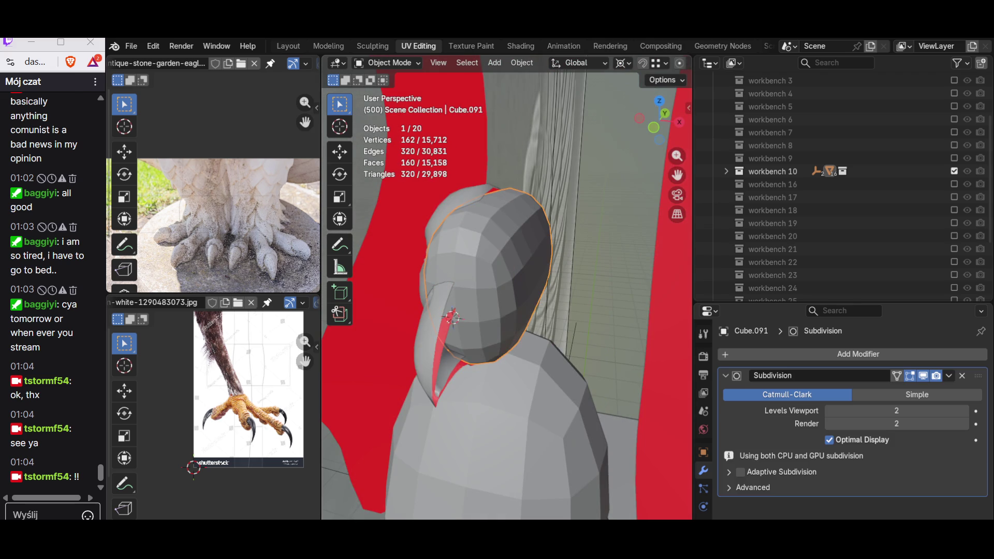
{"action": "scroll", "coordinate": [507, 295], "scroll_direction": "down", "scroll_amount": 3}
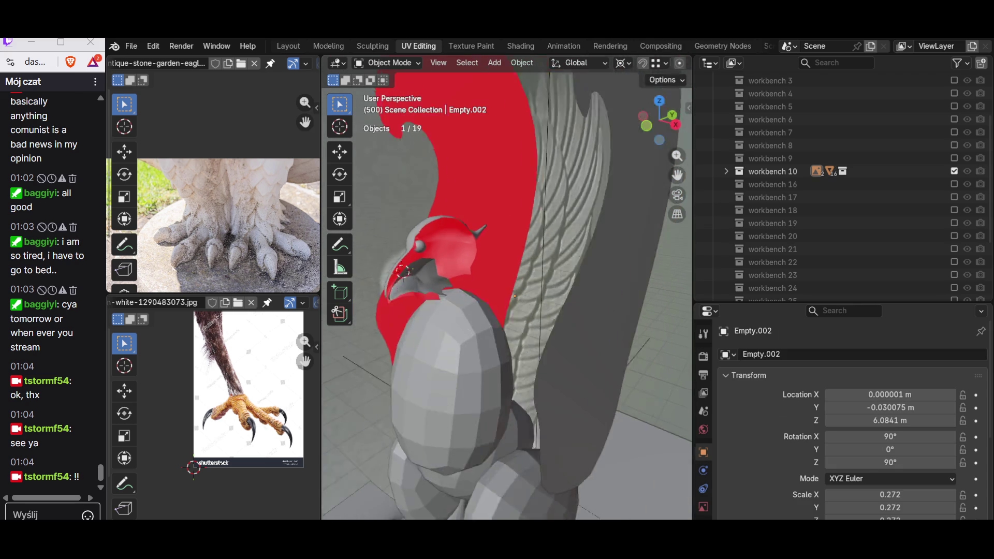
Step: Select the bird head and look over its mesh from a few angles
{"action": "middle_click_drag", "start_coordinate": [506, 295], "coordinate": [466, 295]}
{"action": "left_click", "coordinate": [451, 249]}
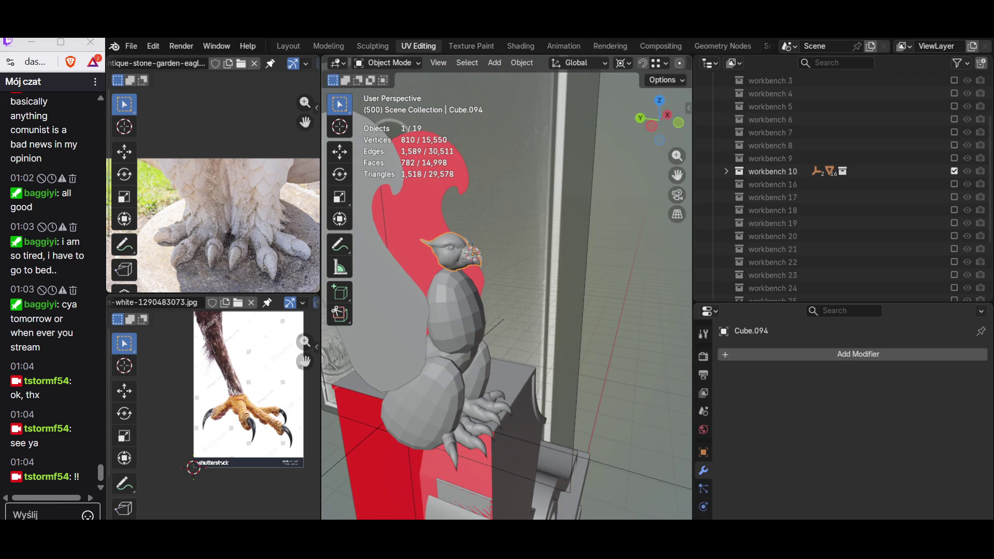
{"action": "scroll", "coordinate": [451, 249], "scroll_direction": "up", "scroll_amount": 1}
{"action": "scroll", "coordinate": [451, 241], "scroll_direction": "up", "scroll_amount": 1}
{"action": "scroll", "coordinate": [451, 233], "scroll_direction": "up", "scroll_amount": 1}
{"action": "scroll", "coordinate": [482, 249], "scroll_direction": "up", "scroll_amount": 1}
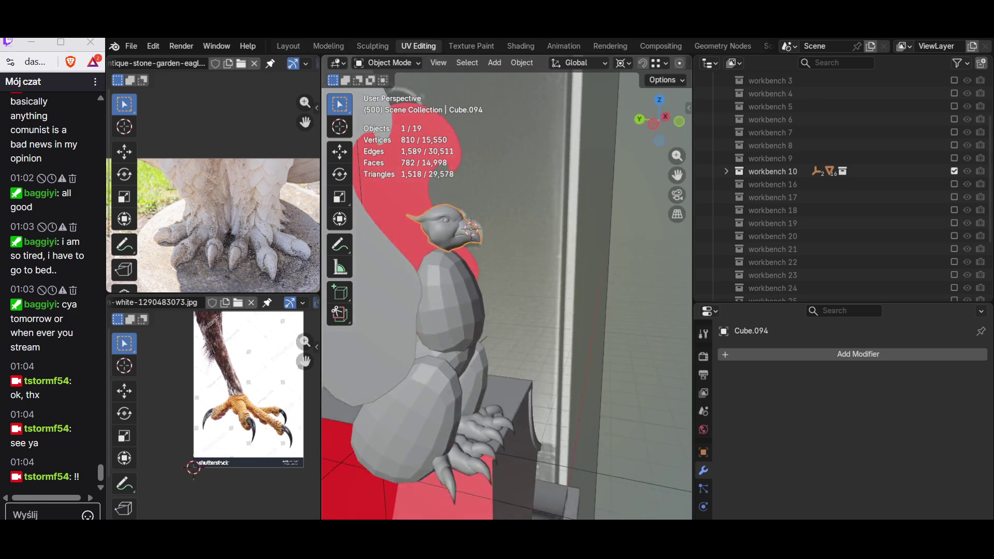
{"action": "key", "text": "Tab"}
{"action": "scroll", "coordinate": [482, 249], "scroll_direction": "up", "scroll_amount": 2}
{"action": "scroll", "coordinate": [482, 249], "scroll_direction": "up", "scroll_amount": 1}
{"action": "scroll", "coordinate": [482, 248], "scroll_direction": "up", "scroll_amount": 1}
{"action": "middle_click_drag", "start_coordinate": [507, 295], "coordinate": [458, 272]}
{"action": "key", "text": "Tab"}
{"action": "middle_click_drag", "start_coordinate": [507, 296], "coordinate": [529, 288]}
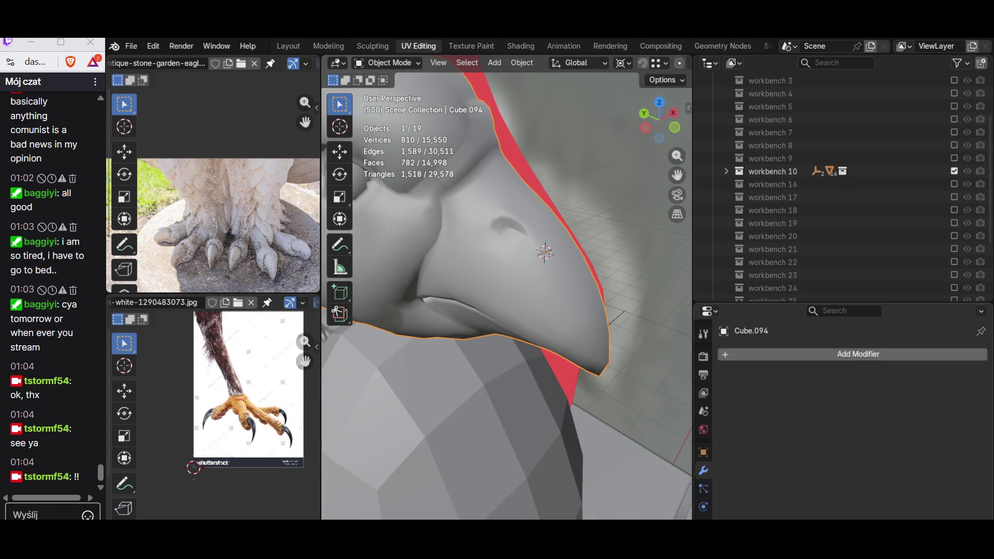
Step: Add a Decimate modifier set to Un-Subdivide with 2 iterations and apply it
{"action": "left_click", "coordinate": [738, 354]}
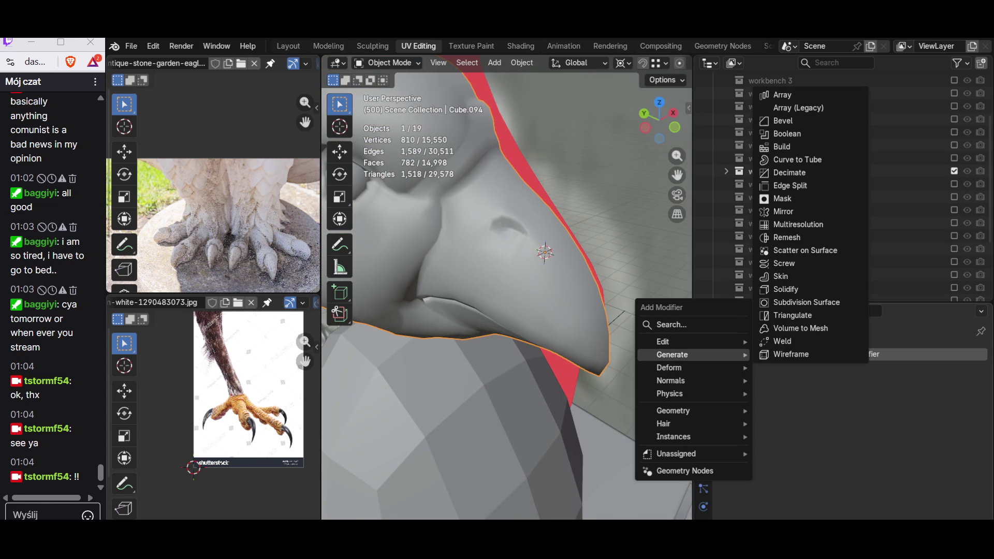
{"action": "left_click", "coordinate": [789, 173]}
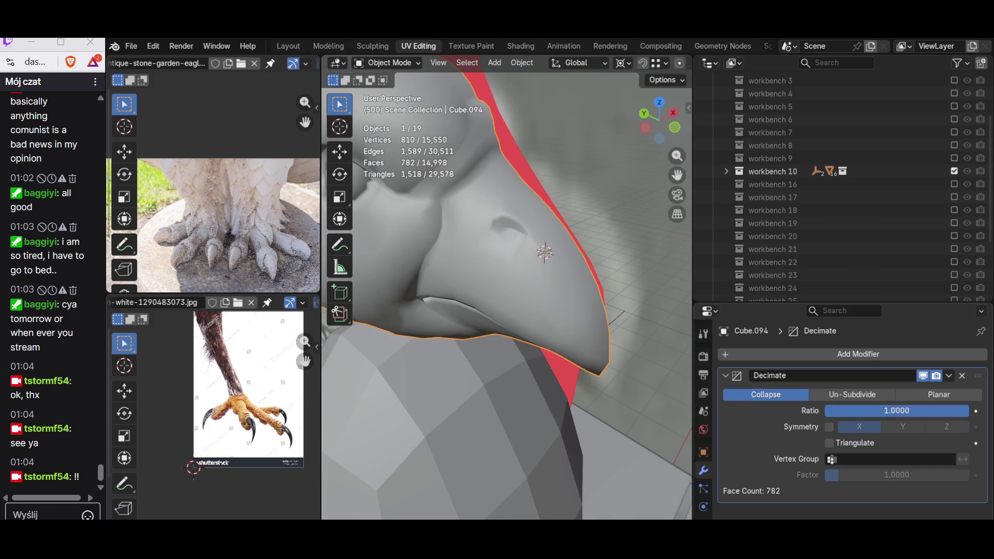
{"action": "left_click", "coordinate": [852, 394]}
{"action": "left_click_drag", "start_coordinate": [896, 411], "coordinate": [925, 411]}
{"action": "middle_click_drag", "start_coordinate": [506, 233], "coordinate": [565, 311]}
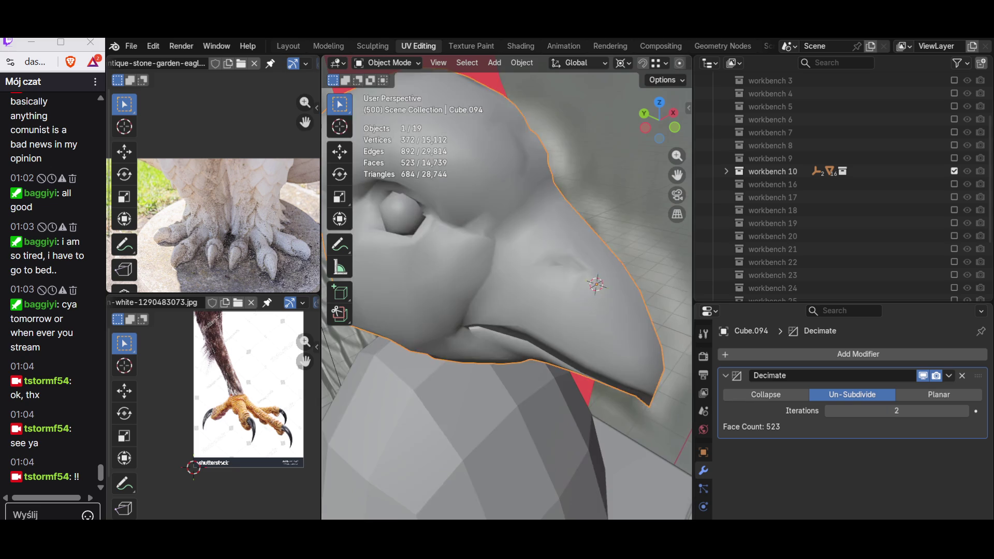
{"action": "key", "text": "q"}
{"action": "left_click", "coordinate": [548, 364]}
Step: Inspect the decimated mesh, undo the decimation and remove the modifier, back to 782 faces
{"action": "middle_click_drag", "start_coordinate": [548, 364], "coordinate": [616, 314]}
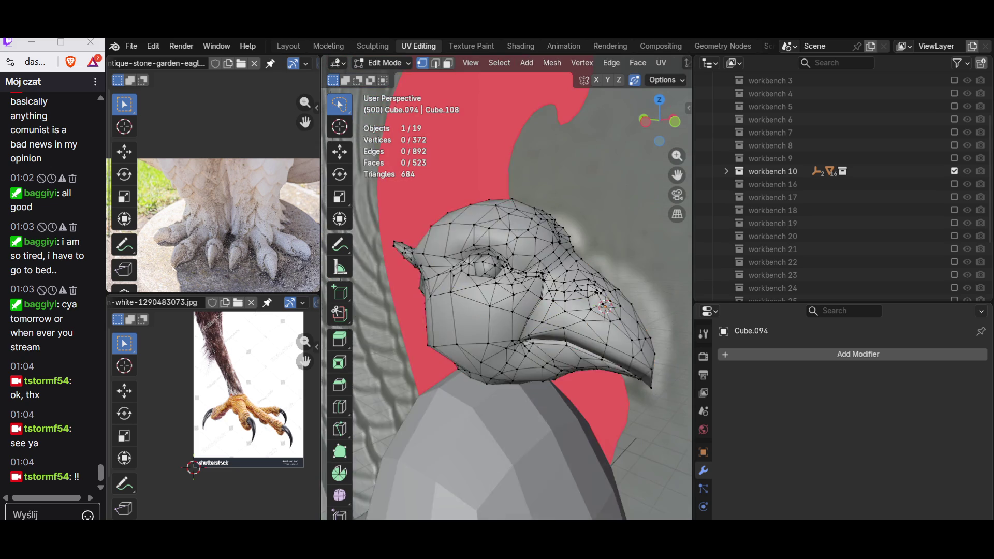
{"action": "key", "text": "Tab"}
{"action": "key", "text": "ctrl+z"}
{"action": "key", "text": "ctrl+z"}
{"action": "key", "text": "ctrl+z"}
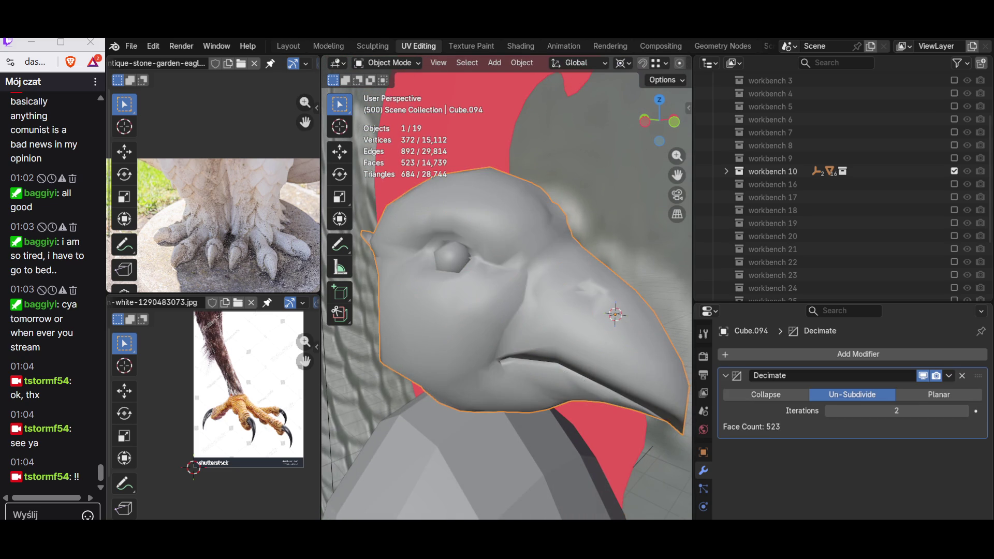
{"action": "key", "text": "ctrl+z"}
{"action": "key", "text": "ctrl+z"}
{"action": "key", "text": "ctrl+z"}
Step: Edit the head mesh and select the face loop along the beak seam in see-through view
{"action": "key", "text": "q"}
{"action": "left_click", "coordinate": [615, 314]}
{"action": "scroll", "coordinate": [618, 314], "scroll_direction": "up", "scroll_amount": 2}
{"action": "key", "text": "Tab"}
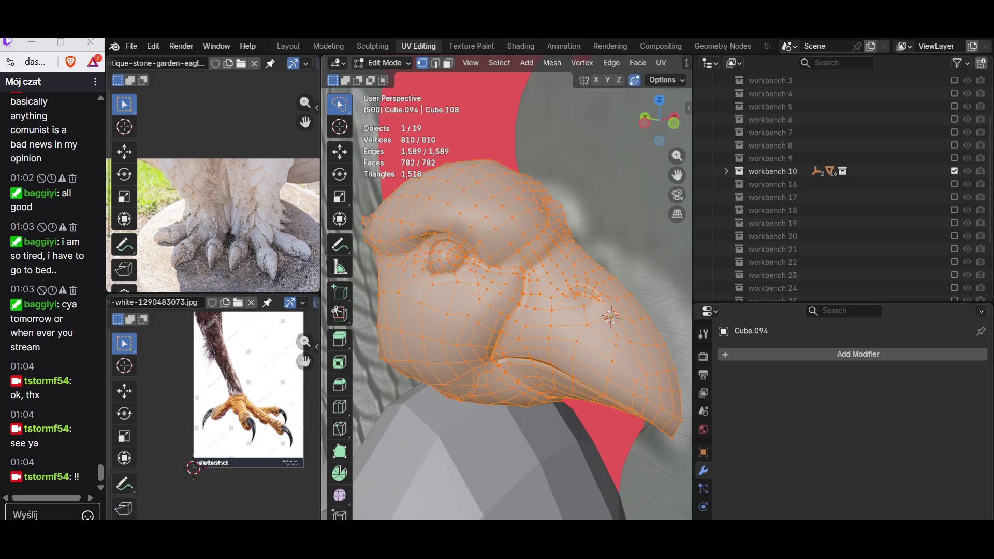
{"action": "scroll", "coordinate": [629, 323], "scroll_direction": "up", "scroll_amount": 3}
{"action": "scroll", "coordinate": [644, 328], "scroll_direction": "up", "scroll_amount": 2}
{"action": "left_click", "coordinate": [477, 334], "text": "alt"}
{"action": "mouse_move", "coordinate": [478, 334]}
{"action": "middle_mouse_down"}
{"action": "mouse_move", "coordinate": [499, 204]}
{"action": "mouse_move", "coordinate": [484, 206]}
{"action": "mouse_move", "coordinate": [494, 164]}
{"action": "middle_mouse_up"}
{"action": "key", "text": "alt+z"}
{"action": "key", "text": "alt+z"}
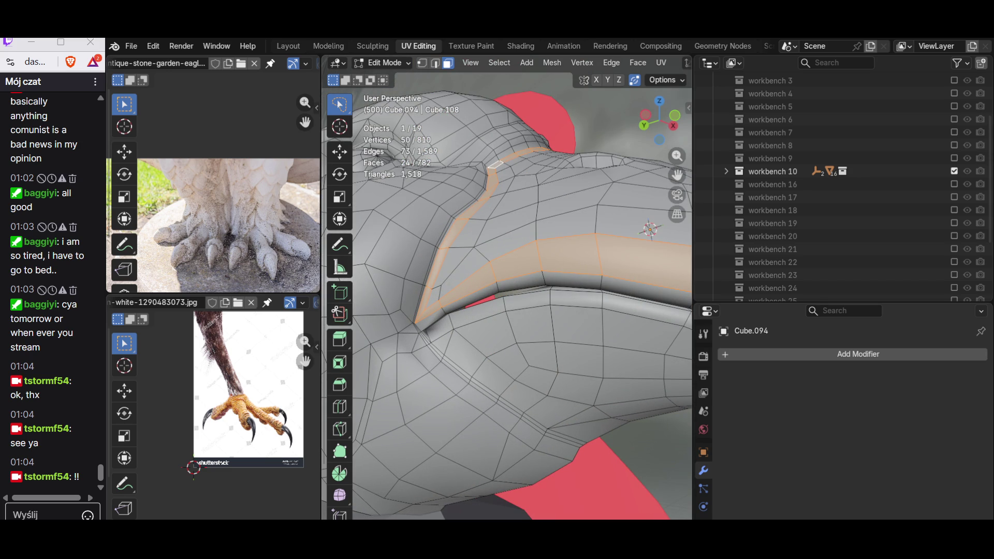
Step: Maximize the 3D viewport and isolate the head in Local View, looking into the inner beak
{"action": "key", "text": "Tab"}
{"action": "key", "text": "ctrl+space"}
{"action": "scroll", "coordinate": [497, 295], "scroll_direction": "down", "scroll_amount": 3}
{"action": "key", "text": "KP_Divide"}
{"action": "middle_click_drag", "start_coordinate": [497, 295], "coordinate": [636, 288]}
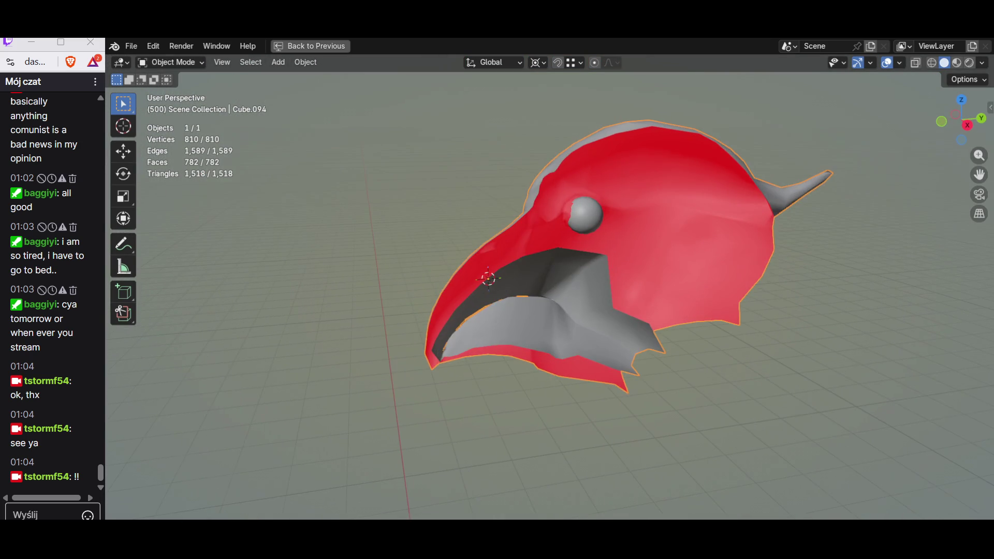
Step: Try a first selection of inner beak faces with X-ray view, then clear it to start over
{"action": "key", "text": "Tab"}
{"action": "scroll", "coordinate": [544, 272], "scroll_direction": "up", "scroll_amount": 3}
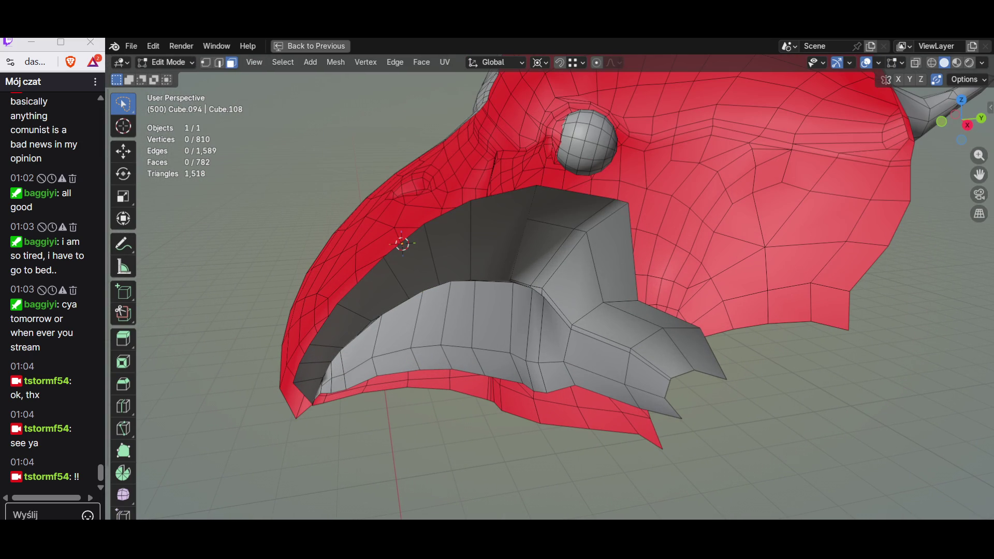
{"action": "left_click", "coordinate": [579, 257]}
{"action": "left_click", "coordinate": [590, 233], "text": "shift"}
{"action": "middle_click_drag", "start_coordinate": [543, 295], "coordinate": [528, 311]}
{"action": "key", "text": "alt+z"}
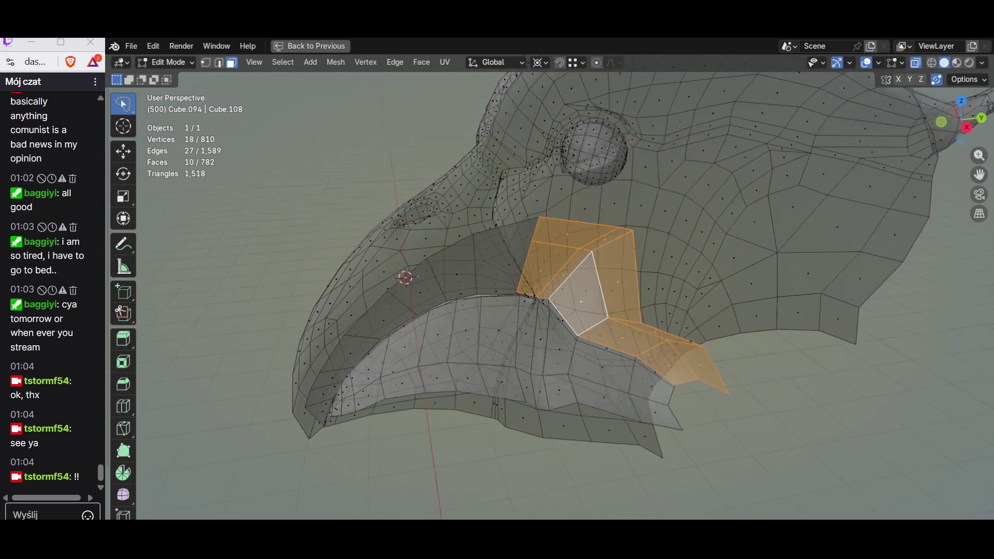
{"action": "key", "text": "alt+z"}
{"action": "middle_click_drag", "start_coordinate": [405, 277], "coordinate": [427, 265]}
{"action": "key", "text": "alt+a"}
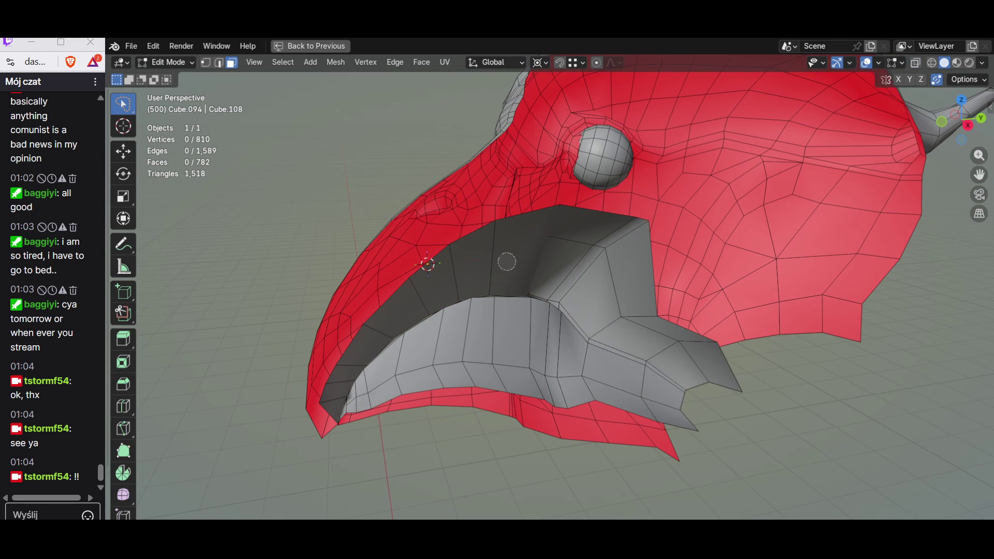
Step: Select the inner gray beak faces and delete them from the head mesh
{"action": "left_click", "coordinate": [699, 365], "text": "shift"}
{"action": "left_click", "coordinate": [621, 287], "text": "shift"}
{"action": "left_click", "coordinate": [486, 261], "text": "shift"}
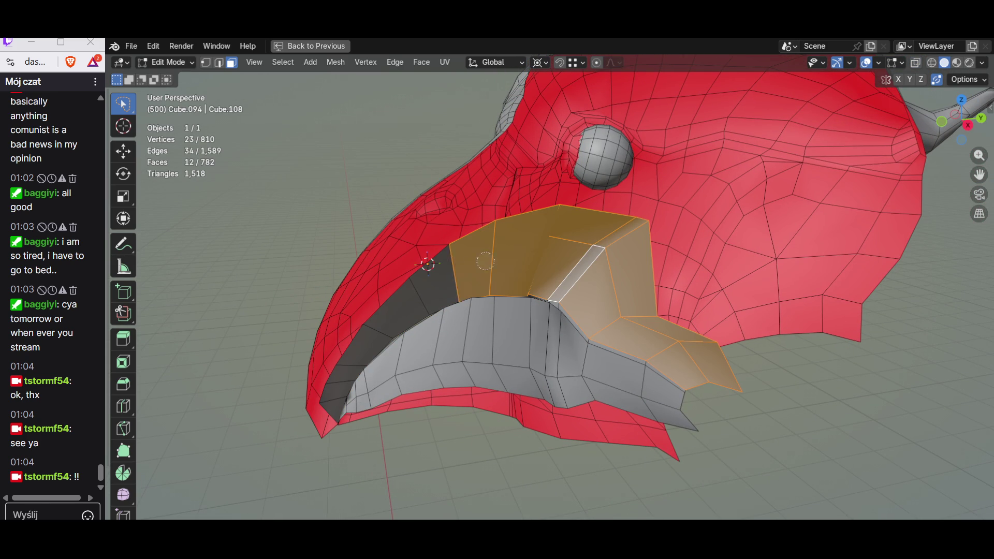
{"action": "left_click", "coordinate": [381, 323], "text": "shift"}
{"action": "mouse_move", "coordinate": [381, 322]}
{"action": "middle_mouse_down"}
{"action": "mouse_move", "coordinate": [358, 295]}
{"action": "mouse_move", "coordinate": [471, 334]}
{"action": "middle_mouse_up"}
{"action": "key", "text": "x"}
{"action": "left_click", "coordinate": [334, 324]}
Step: Delete a remaining strip of inner beak faces, leaving 741 faces, and switch to vertex select
{"action": "left_click", "coordinate": [430, 318], "text": "alt"}
{"action": "key", "text": "x"}
{"action": "left_click", "coordinate": [411, 337]}
{"action": "mouse_move", "coordinate": [411, 337]}
{"action": "middle_mouse_down"}
{"action": "mouse_move", "coordinate": [389, 326]}
{"action": "mouse_move", "coordinate": [435, 310]}
{"action": "middle_mouse_up"}
{"action": "key", "text": "1"}
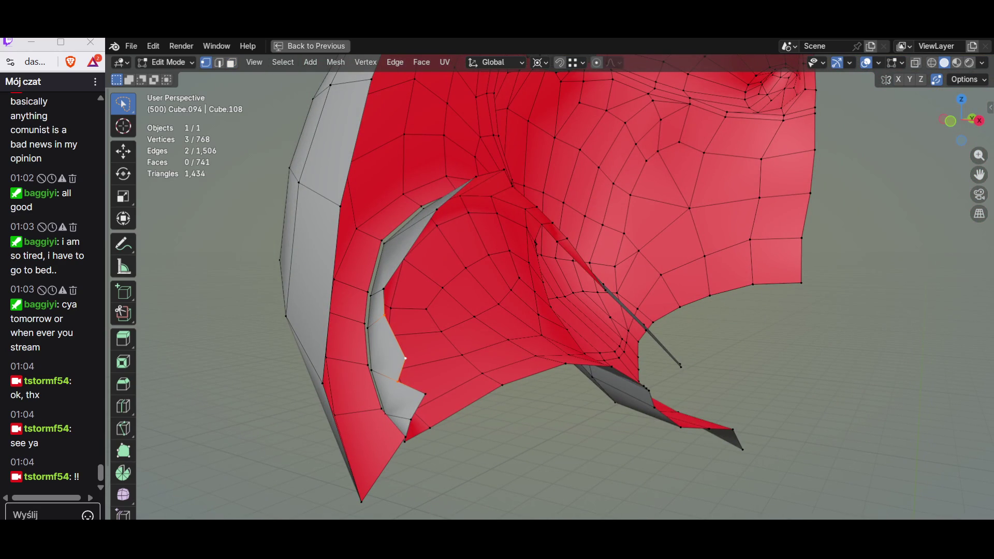
Step: Delete the first stray vertices hanging off the beak opening's edge
{"action": "key", "text": "x"}
{"action": "left_click", "coordinate": [327, 321]}
{"action": "mouse_move", "coordinate": [326, 322]}
{"action": "middle_mouse_down"}
{"action": "mouse_move", "coordinate": [349, 327]}
{"action": "mouse_move", "coordinate": [342, 385]}
{"action": "middle_mouse_up"}
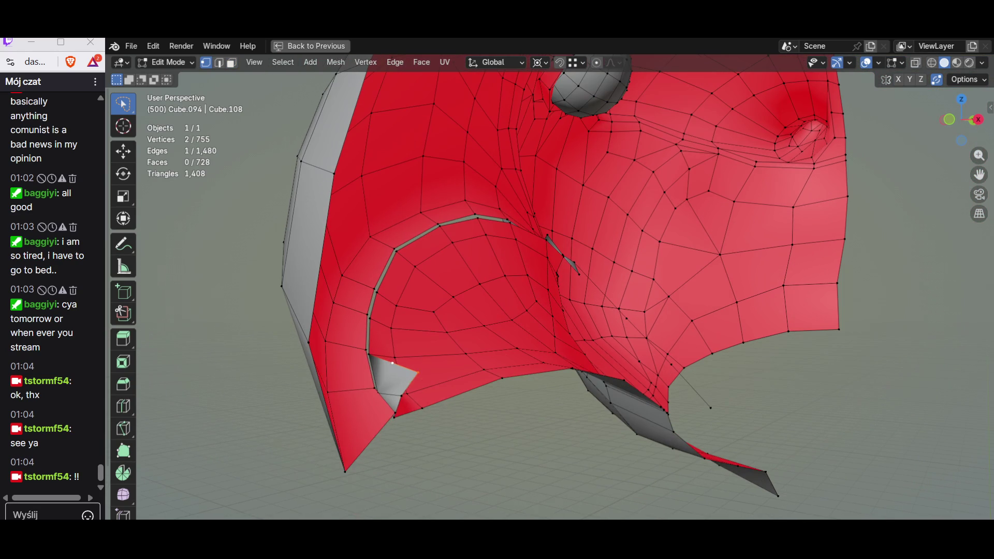
{"action": "left_click", "coordinate": [342, 385], "text": "shift"}
{"action": "key", "text": "x"}
{"action": "left_click", "coordinate": [341, 386]}
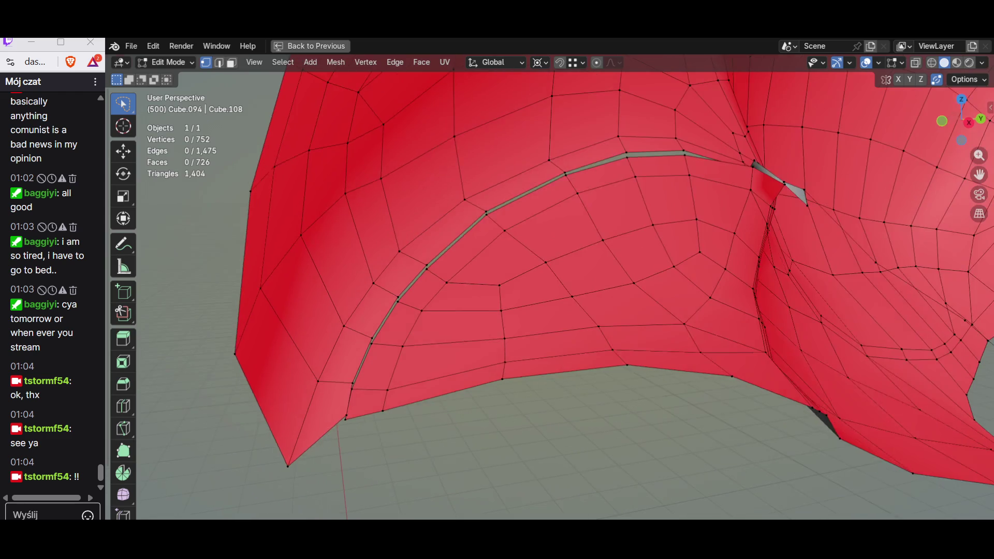
{"action": "middle_click_drag", "start_coordinate": [342, 386], "coordinate": [373, 358]}
{"action": "scroll", "coordinate": [544, 279], "scroll_direction": "up", "scroll_amount": 3}
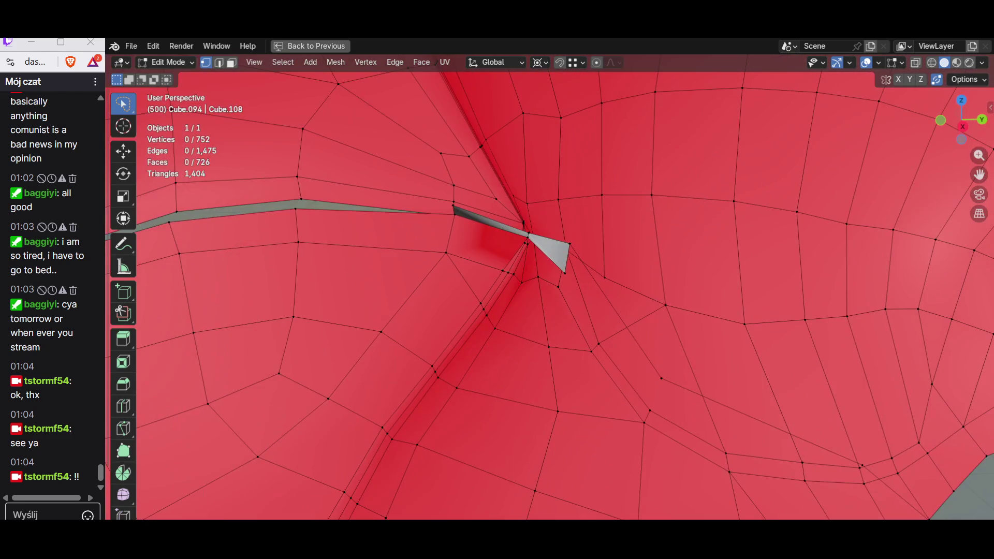
Step: Delete further stray and gap-side vertices around the beak opening
{"action": "left_click", "coordinate": [557, 332]}
{"action": "key", "text": "x"}
{"action": "left_click", "coordinate": [645, 378]}
{"action": "middle_click_drag", "start_coordinate": [645, 377], "coordinate": [547, 339]}
{"action": "left_click", "coordinate": [547, 339]}
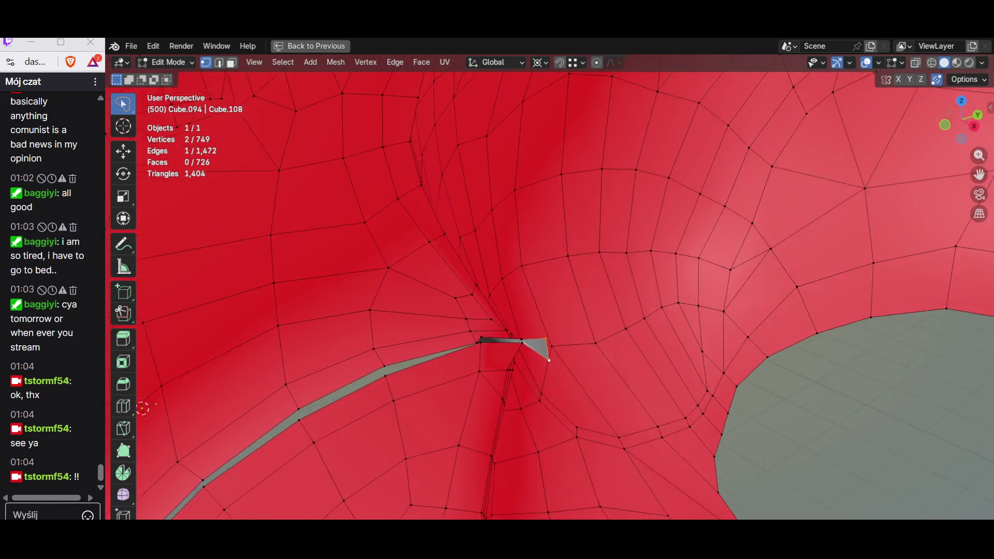
{"action": "scroll", "coordinate": [547, 339], "scroll_direction": "up", "scroll_amount": 4}
{"action": "left_click", "coordinate": [596, 423], "text": "shift"}
{"action": "scroll", "coordinate": [544, 350], "scroll_direction": "down", "scroll_amount": 3}
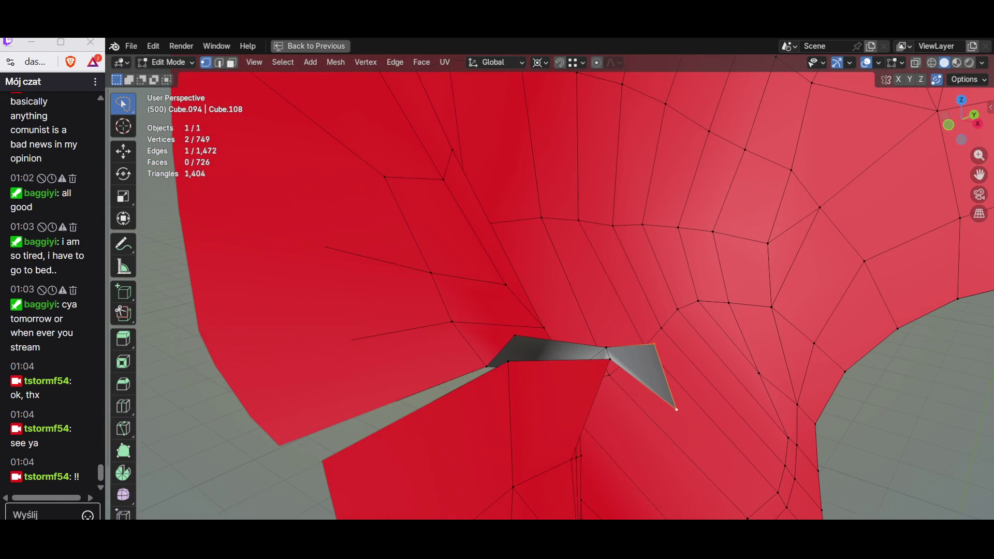
{"action": "key", "text": "x"}
{"action": "left_click", "coordinate": [465, 337]}
{"action": "scroll", "coordinate": [543, 350], "scroll_direction": "up", "scroll_amount": 1}
Step: Remove the last stray gap vertex and slide a corner vertex onto its neighbour to merge them
{"action": "left_click", "coordinate": [542, 324]}
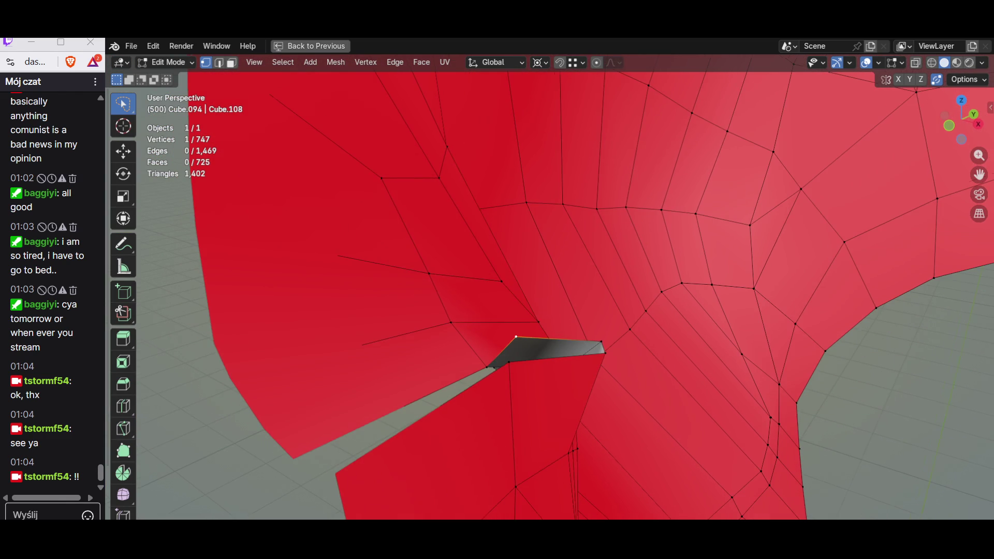
{"action": "mouse_move", "coordinate": [541, 323]}
{"action": "middle_mouse_down"}
{"action": "mouse_move", "coordinate": [528, 352]}
{"action": "mouse_move", "coordinate": [591, 334]}
{"action": "mouse_move", "coordinate": [544, 311]}
{"action": "middle_mouse_up"}
{"action": "key", "text": "x"}
{"action": "left_click", "coordinate": [559, 353]}
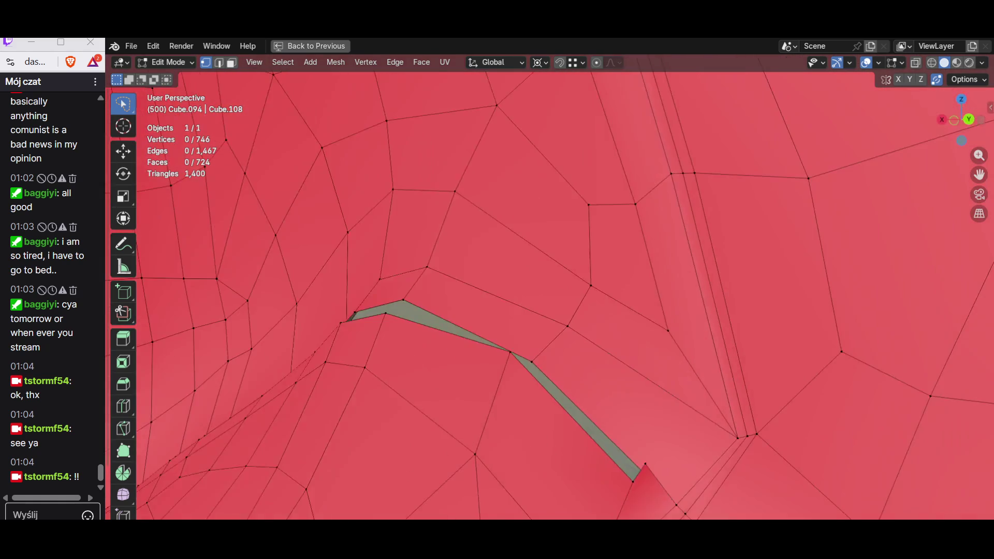
{"action": "key", "text": "g"}
{"action": "key", "text": "g"}
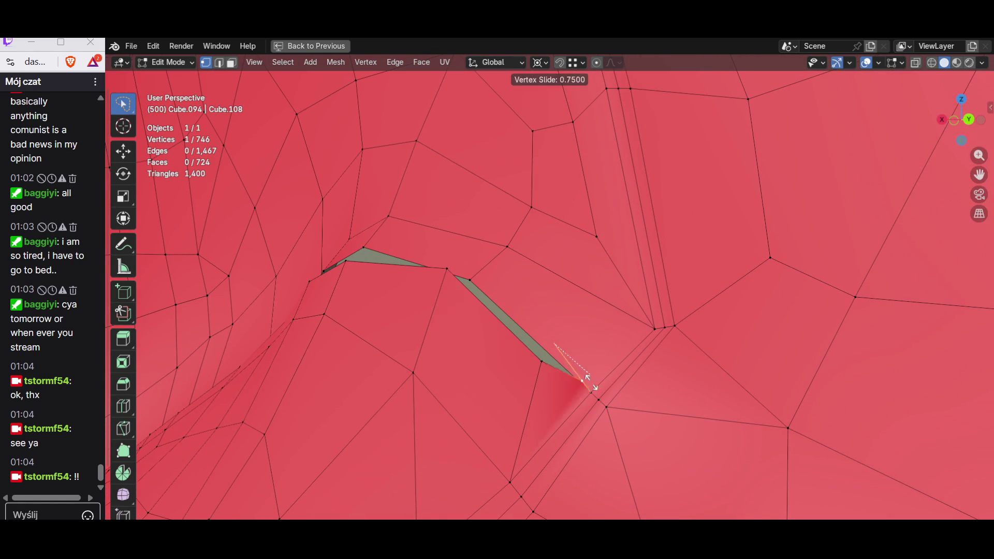
{"action": "mouse_move", "coordinate": [574, 381]}
{"action": "middle_mouse_down"}
{"action": "mouse_move", "coordinate": [598, 406]}
{"action": "mouse_move", "coordinate": [622, 365]}
{"action": "middle_mouse_up"}
{"action": "left_click", "coordinate": [595, 405]}
{"action": "mouse_move", "coordinate": [590, 334]}
{"action": "middle_mouse_down"}
{"action": "mouse_move", "coordinate": [559, 307]}
{"action": "mouse_move", "coordinate": [626, 311]}
{"action": "middle_mouse_up"}
{"action": "left_click", "coordinate": [559, 307], "text": "alt"}
{"action": "scroll", "coordinate": [544, 295], "scroll_direction": "down", "scroll_amount": 3}
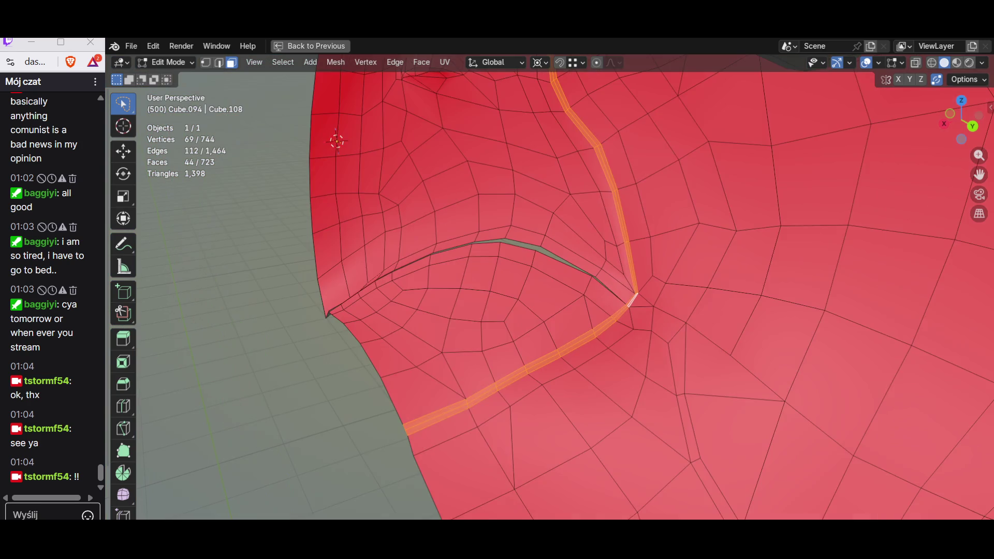
{"action": "scroll", "coordinate": [544, 295], "scroll_direction": "down", "scroll_amount": 3}
Step: Select the linked beak island and separate it into its own 213-face object
{"action": "middle_click_drag", "start_coordinate": [543, 295], "coordinate": [575, 286]}
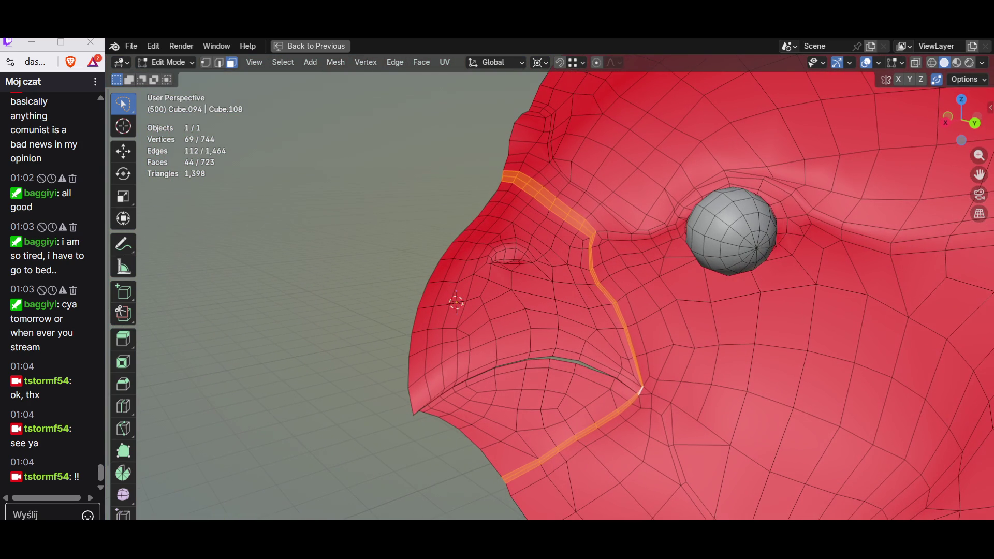
{"action": "key", "text": "l"}
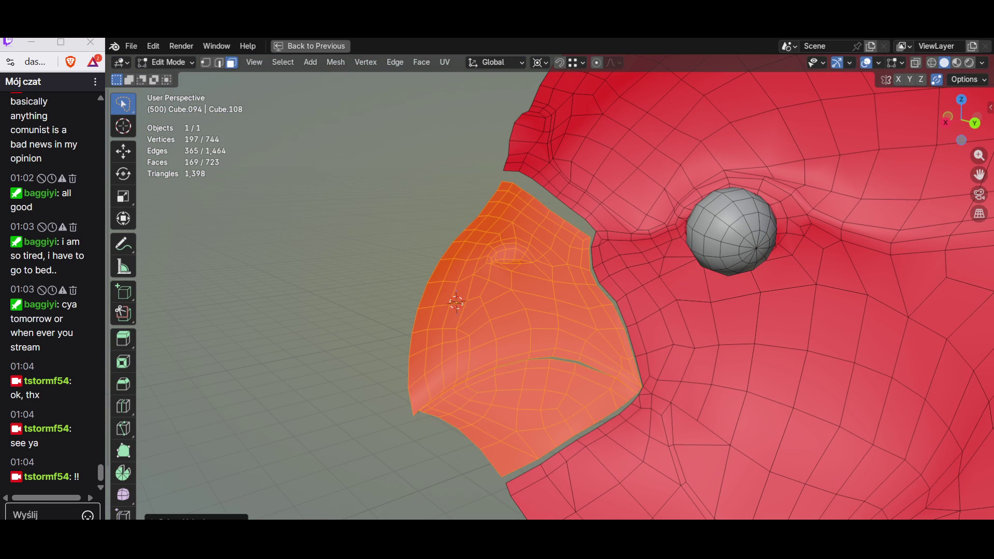
{"action": "key", "text": "p"}
{"action": "left_click", "coordinate": [548, 382]}
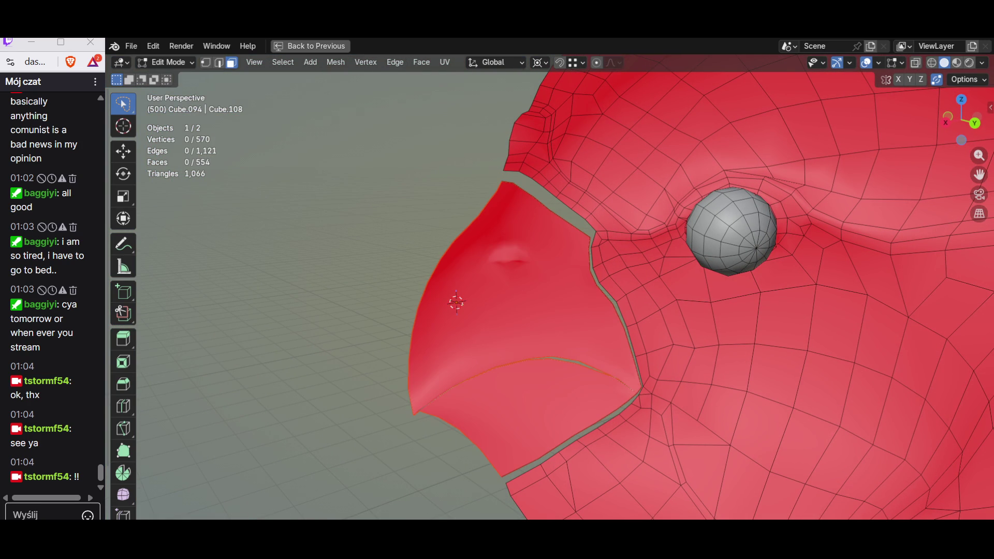
Step: Select the separated beak, isolate it in local view and reopen it for editing
{"action": "key", "text": "l"}
{"action": "key", "text": "p"}
{"action": "left_click", "coordinate": [566, 360]}
{"action": "key", "text": "Tab"}
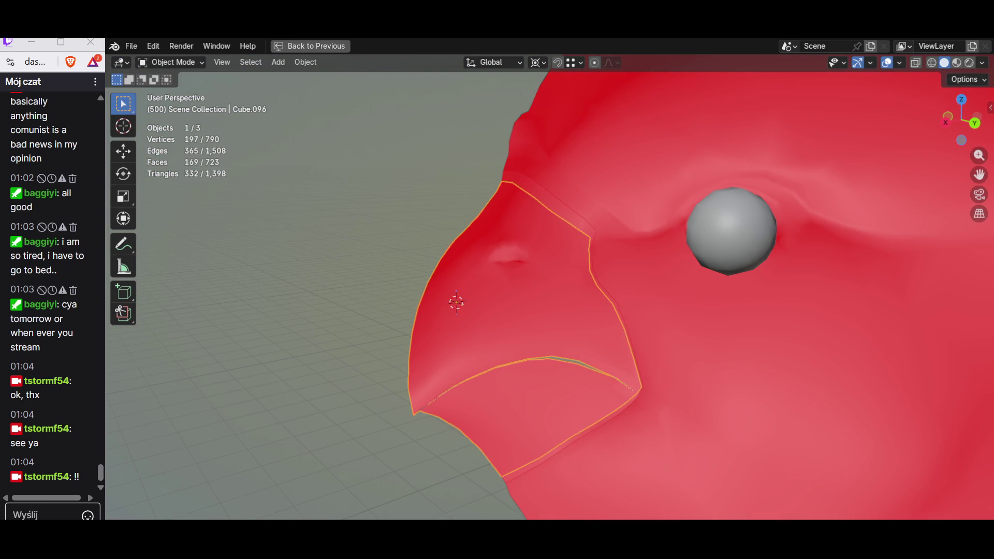
{"action": "key", "text": "h"}
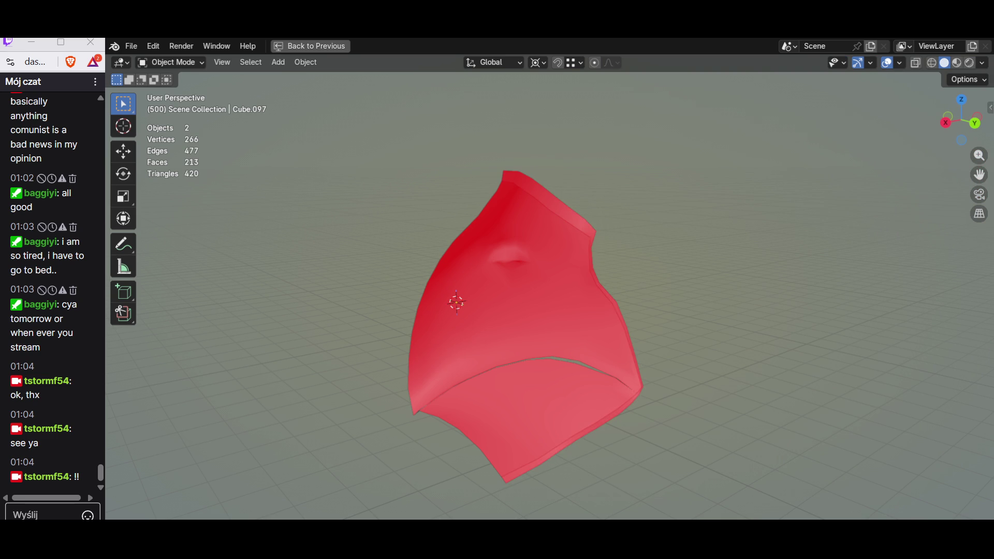
{"action": "key", "text": "Tab"}
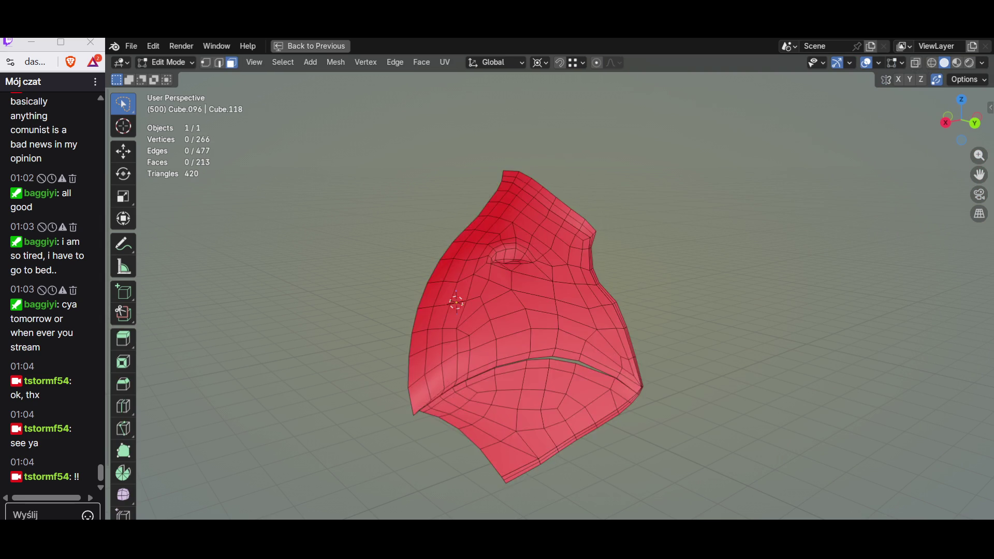
Step: Select the whole beak mesh and run Merge By Distance from Quick Favorites
{"action": "key", "text": "q"}
{"action": "key", "text": "Return"}
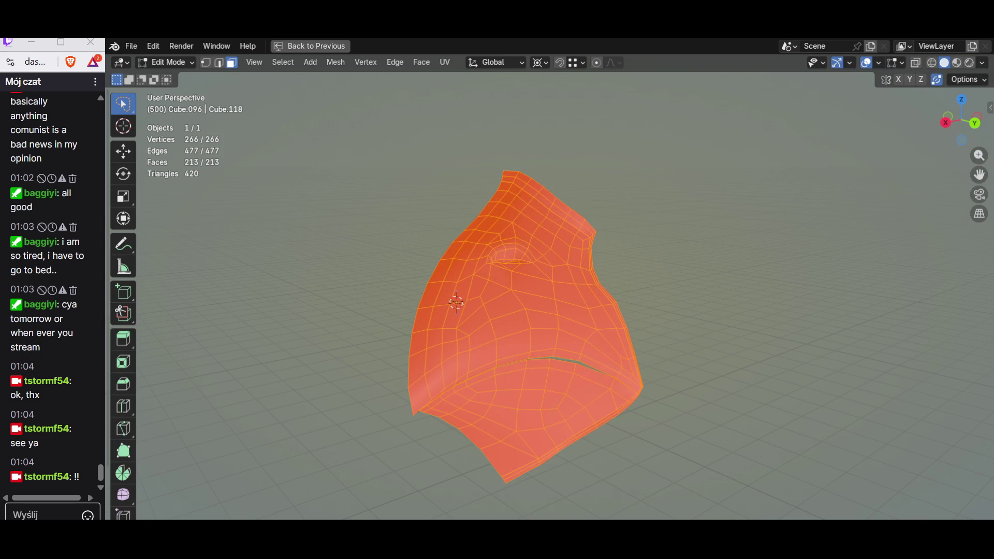
{"action": "key", "text": "q"}
{"action": "left_click", "coordinate": [531, 254]}
{"action": "key", "text": "alt+a"}
{"action": "middle_click_drag", "start_coordinate": [530, 254], "coordinate": [466, 311]}
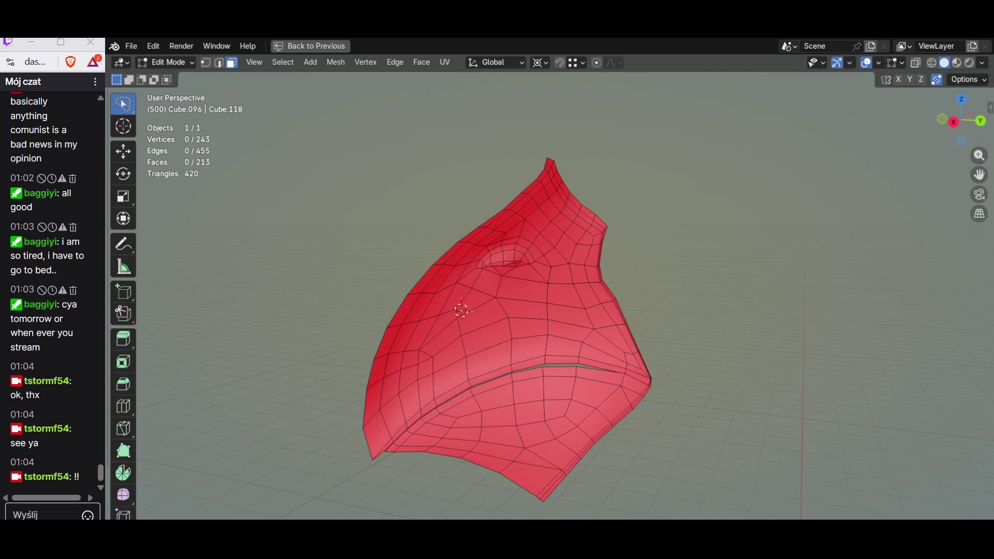
{"action": "scroll", "coordinate": [190, 174], "scroll_direction": "up", "scroll_amount": 5}
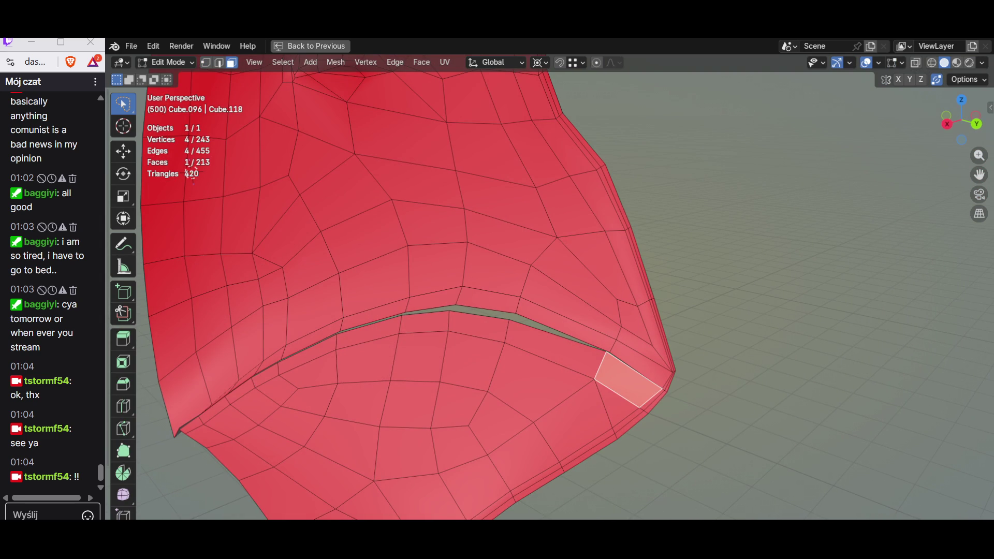
Step: Circle-select the lower jaw faces and separate them, leaving a 160-face upper beak
{"action": "mouse_move", "coordinate": [645, 423]}
{"action": "left_mouse_down"}
{"action": "mouse_move", "coordinate": [544, 388]}
{"action": "mouse_move", "coordinate": [450, 334]}
{"action": "left_mouse_up"}
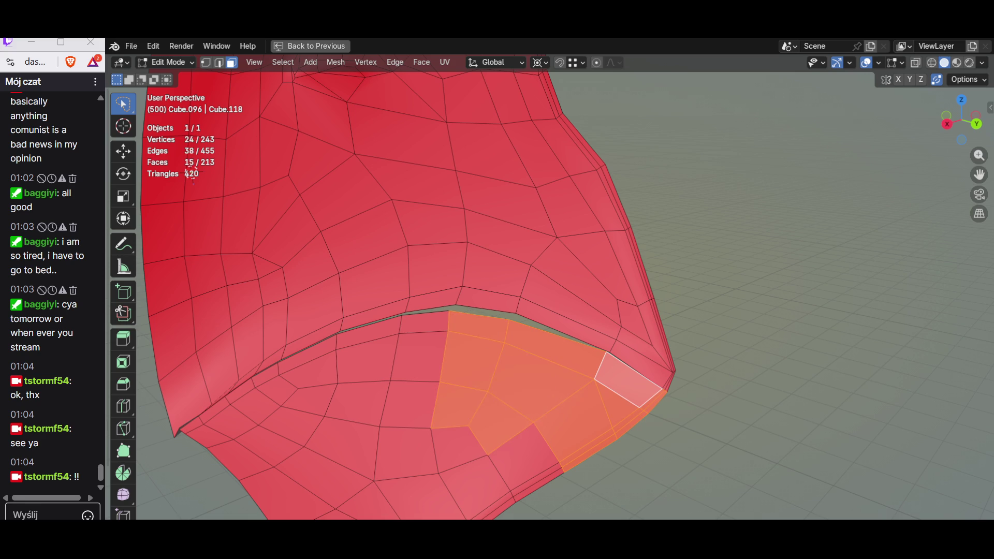
{"action": "middle_click_drag", "start_coordinate": [451, 334], "coordinate": [559, 310]}
{"action": "mouse_move", "coordinate": [513, 303]}
{"action": "left_mouse_down"}
{"action": "mouse_move", "coordinate": [482, 373]}
{"action": "mouse_move", "coordinate": [343, 413]}
{"action": "left_mouse_up"}
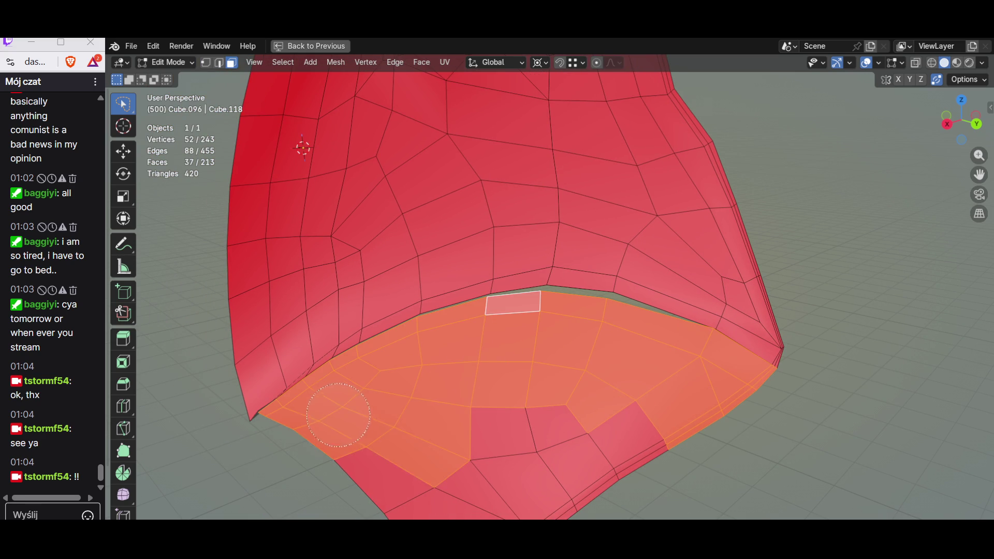
{"action": "scroll", "coordinate": [497, 310], "scroll_direction": "down", "scroll_amount": 2}
{"action": "left_click_drag", "start_coordinate": [544, 365], "coordinate": [497, 431]}
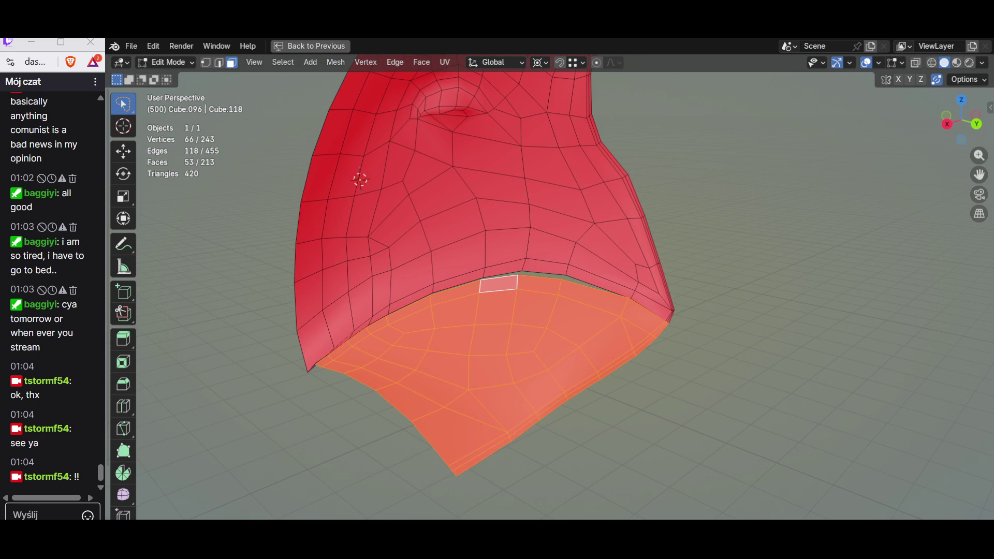
{"action": "key", "text": "p"}
{"action": "key", "text": "Tab"}
{"action": "key", "text": "Tab"}
{"action": "middle_click_drag", "start_coordinate": [497, 312], "coordinate": [536, 303]}
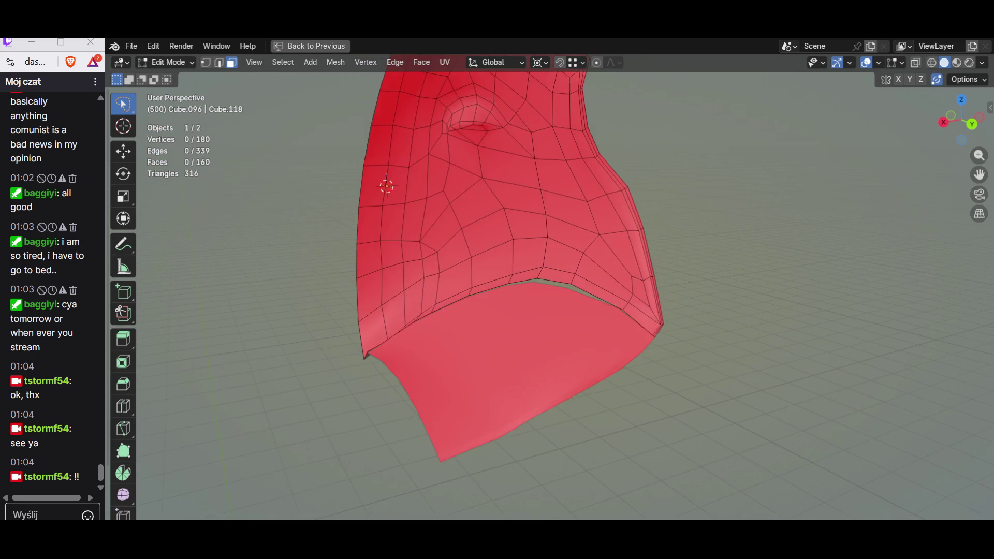
{"action": "scroll", "coordinate": [497, 295], "scroll_direction": "up", "scroll_amount": 5}
{"action": "key", "text": "1"}
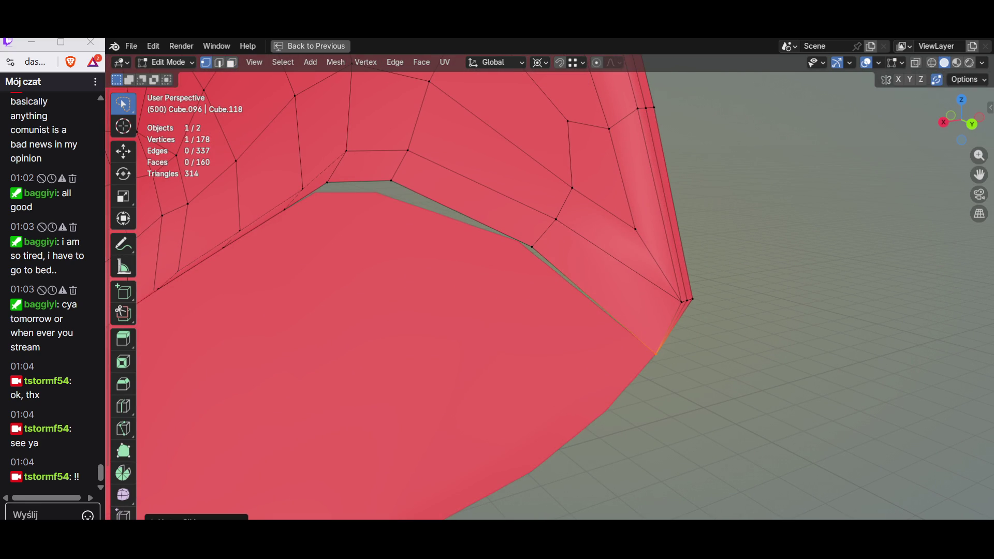
Step: Slide the first stray border vertices onto their neighbours with auto-merge, undoing one bad move
{"action": "key", "text": "g"}
{"action": "left_click", "coordinate": [692, 283]}
{"action": "mouse_move", "coordinate": [691, 282]}
{"action": "middle_mouse_down"}
{"action": "mouse_move", "coordinate": [669, 460]}
{"action": "mouse_move", "coordinate": [621, 389]}
{"action": "middle_mouse_up"}
{"action": "key", "text": "g"}
{"action": "left_click", "coordinate": [669, 460]}
{"action": "key", "text": "g"}
{"action": "left_click", "coordinate": [621, 389]}
{"action": "key", "text": "g"}
{"action": "left_click", "coordinate": [604, 210]}
{"action": "middle_click_drag", "start_coordinate": [604, 211], "coordinate": [656, 366]}
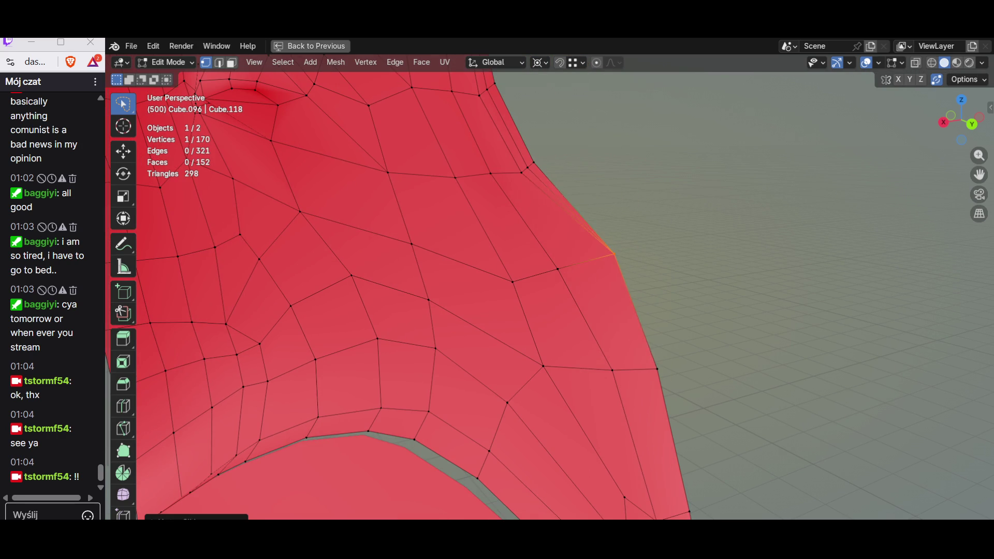
{"action": "key", "text": "ctrl+z"}
{"action": "scroll", "coordinate": [551, 248], "scroll_direction": "down", "scroll_amount": 3}
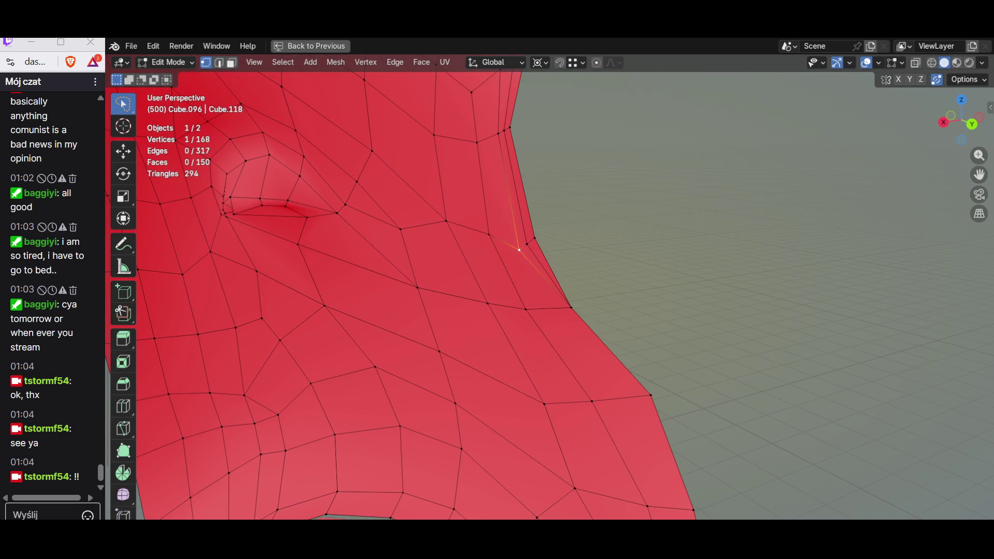
Step: Vertex-slide and merge the next run of stray points along the upper beak's edge
{"action": "key", "text": "g"}
{"action": "key", "text": "g"}
{"action": "key", "text": "Return"}
{"action": "scroll", "coordinate": [591, 381], "scroll_direction": "up", "scroll_amount": 3}
{"action": "key", "text": "g"}
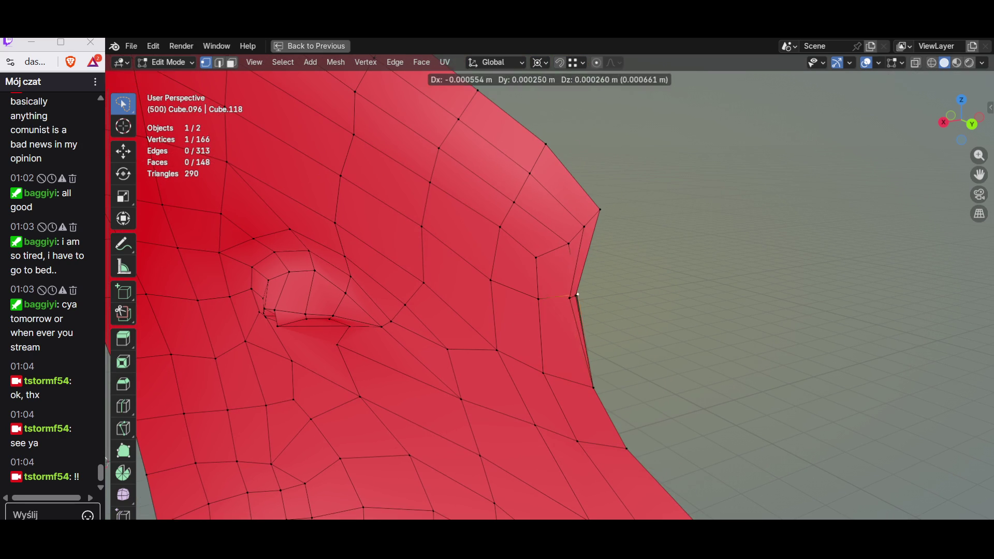
{"action": "key", "text": "Return"}
{"action": "key", "text": "g"}
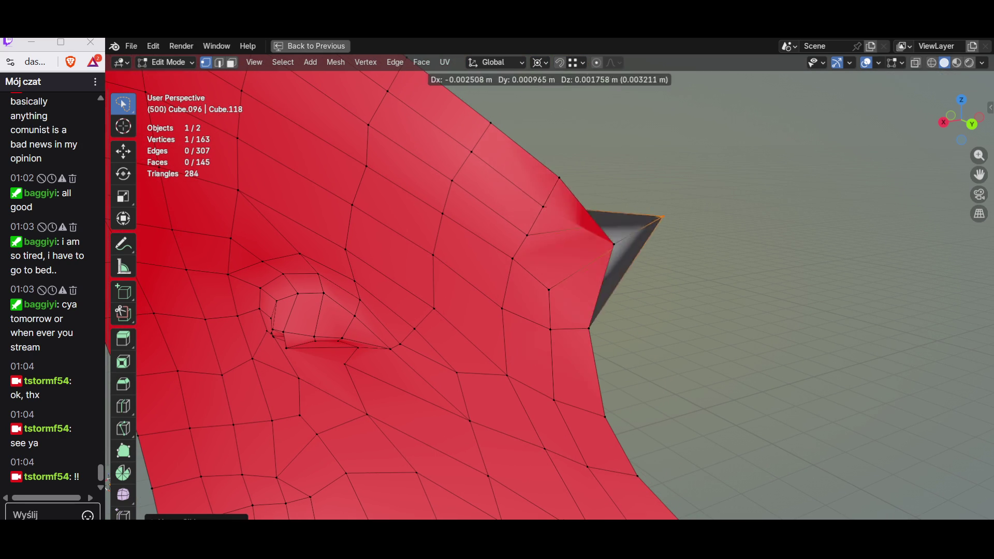
{"action": "key", "text": "Return"}
{"action": "scroll", "coordinate": [548, 296], "scroll_direction": "down", "scroll_amount": 2}
{"action": "key", "text": "g"}
{"action": "key", "text": "g"}
{"action": "key", "text": "Return"}
{"action": "key", "text": "g"}
{"action": "key", "text": "g"}
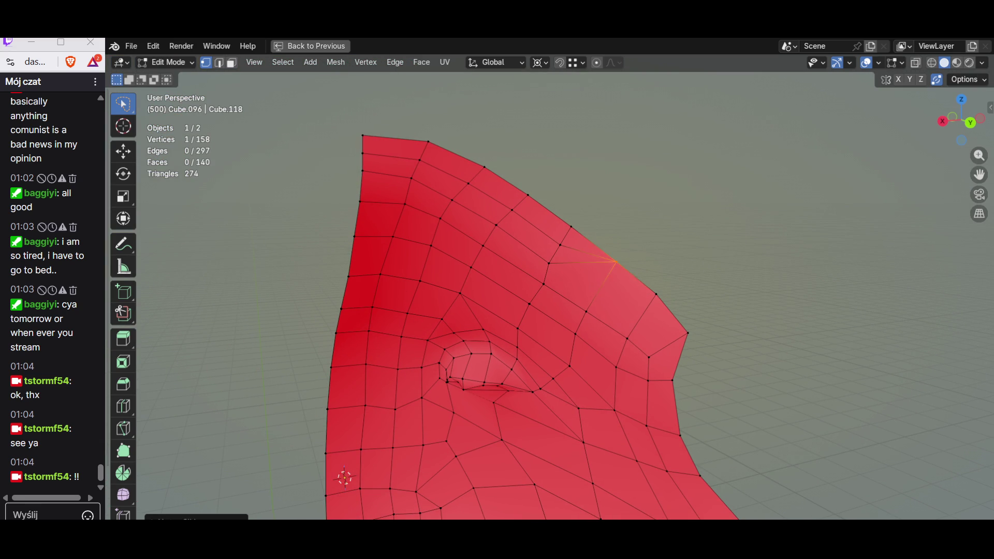
{"action": "key", "text": "Return"}
Step: Merge the last border vertices, trimming the beak to 130 faces, and return to Object Mode
{"action": "key", "text": "g"}
{"action": "key", "text": "g"}
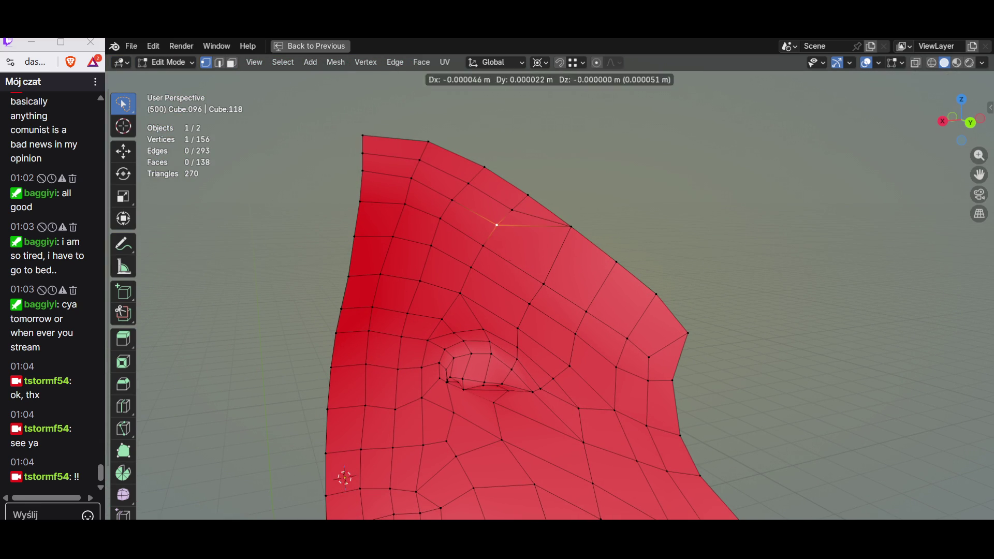
{"action": "key", "text": "Return"}
{"action": "key", "text": "g"}
{"action": "key", "text": "g"}
{"action": "key", "text": "Return"}
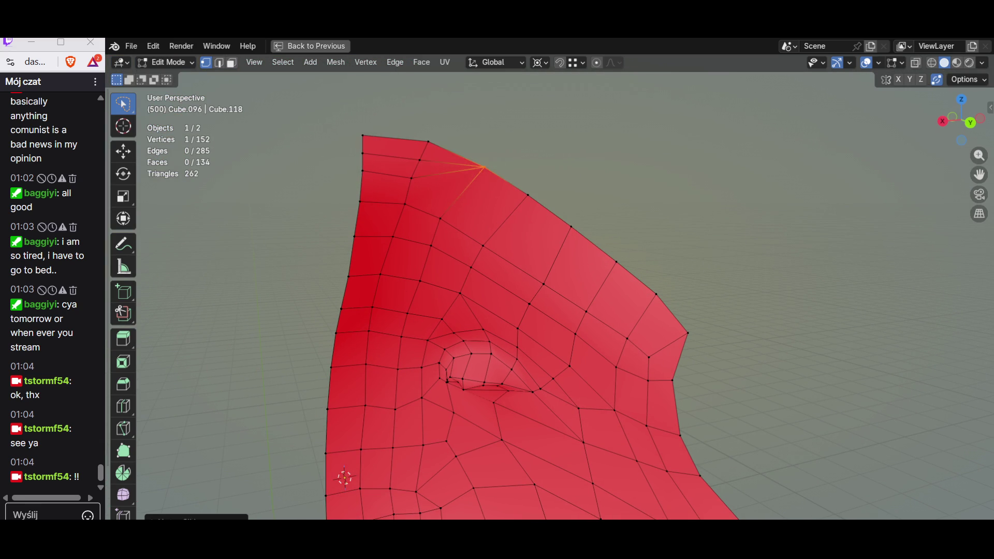
{"action": "key", "text": "g"}
{"action": "key", "text": "g"}
{"action": "key", "text": "Return"}
{"action": "key", "text": "g"}
{"action": "key", "text": "g"}
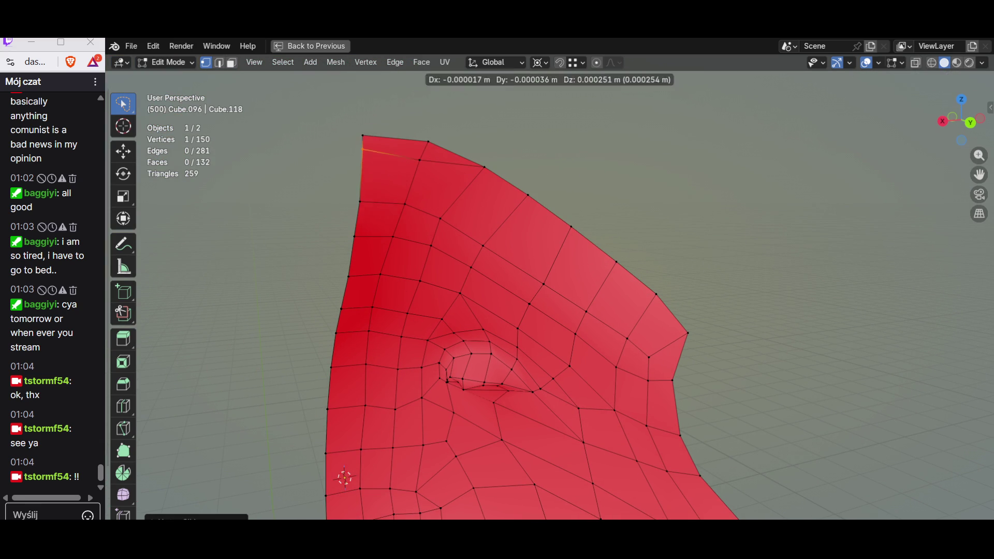
{"action": "key", "text": "Return"}
{"action": "mouse_move", "coordinate": [497, 310]}
{"action": "middle_mouse_down"}
{"action": "mouse_move", "coordinate": [621, 311]}
{"action": "mouse_move", "coordinate": [528, 318]}
{"action": "middle_mouse_up"}
{"action": "key", "text": "alt+a"}
{"action": "scroll", "coordinate": [497, 311], "scroll_direction": "down", "scroll_amount": 3}
{"action": "key", "text": "Tab"}
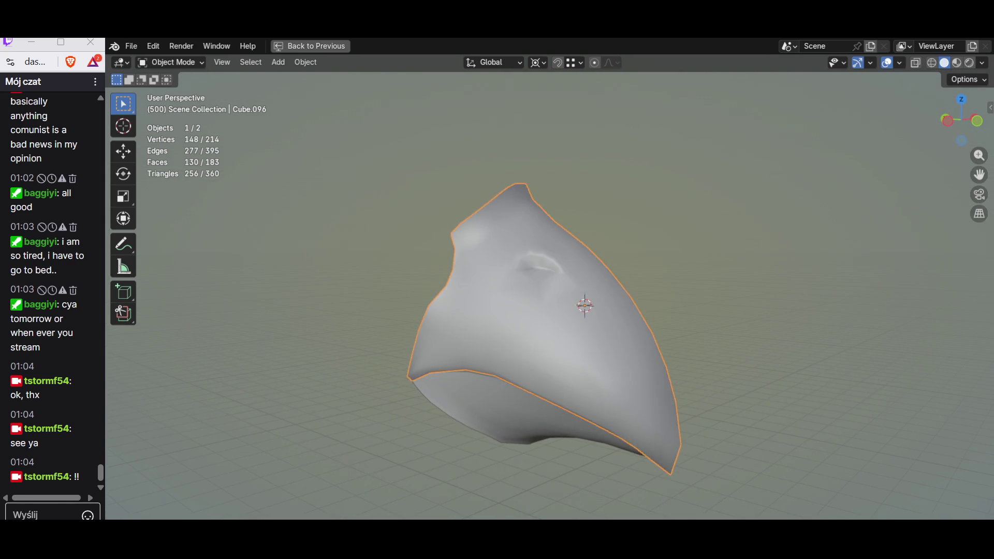
{"action": "key", "text": "Tab"}
{"action": "key", "text": "Tab"}
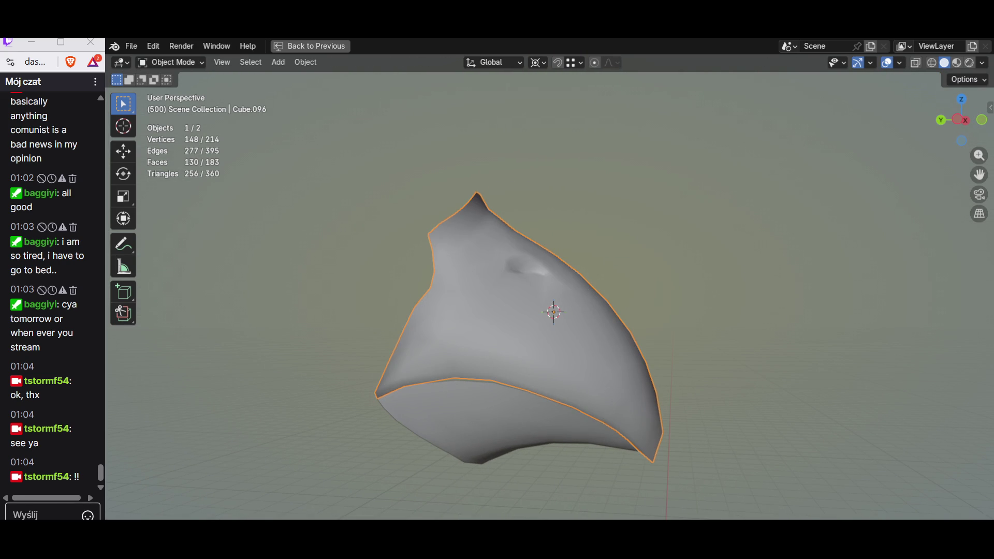